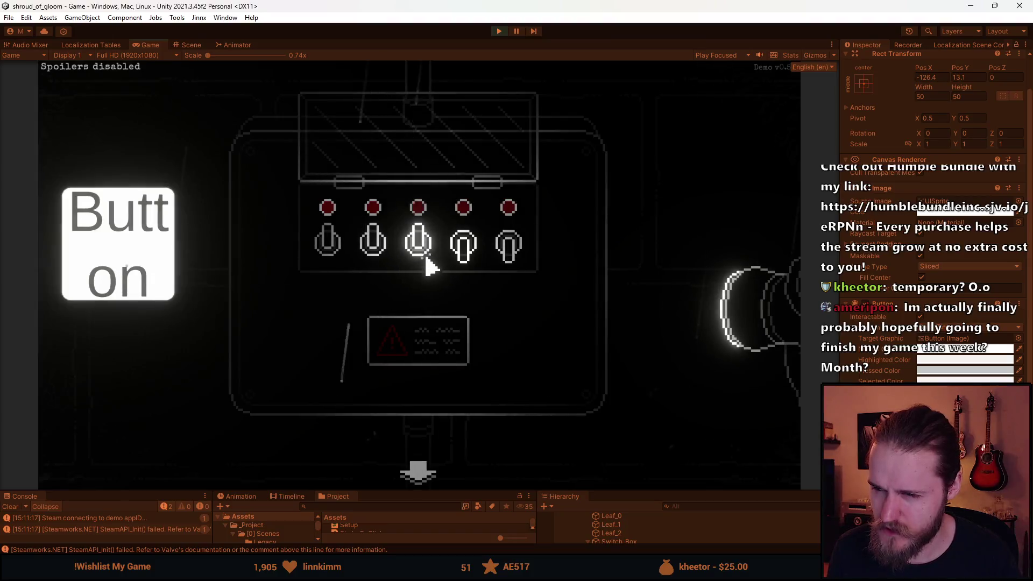
Step: Flip switches in a trial order until a wrong-order reset is triggered
{"action": "left_click", "coordinate": [479, 263]}
{"action": "left_click", "coordinate": [372, 245]}
{"action": "left_click", "coordinate": [328, 245]}
{"action": "left_click", "coordinate": [509, 245]}
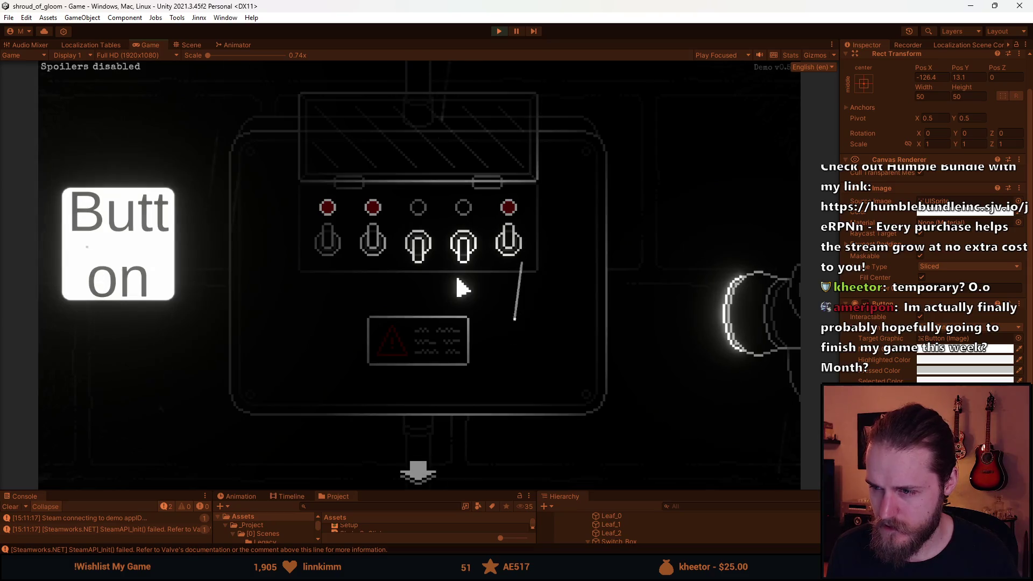
{"action": "left_click", "coordinate": [417, 247]}
Step: Turn on the switches in a new sequence to finish the puzzle, then pause the game
{"action": "left_click", "coordinate": [367, 253]}
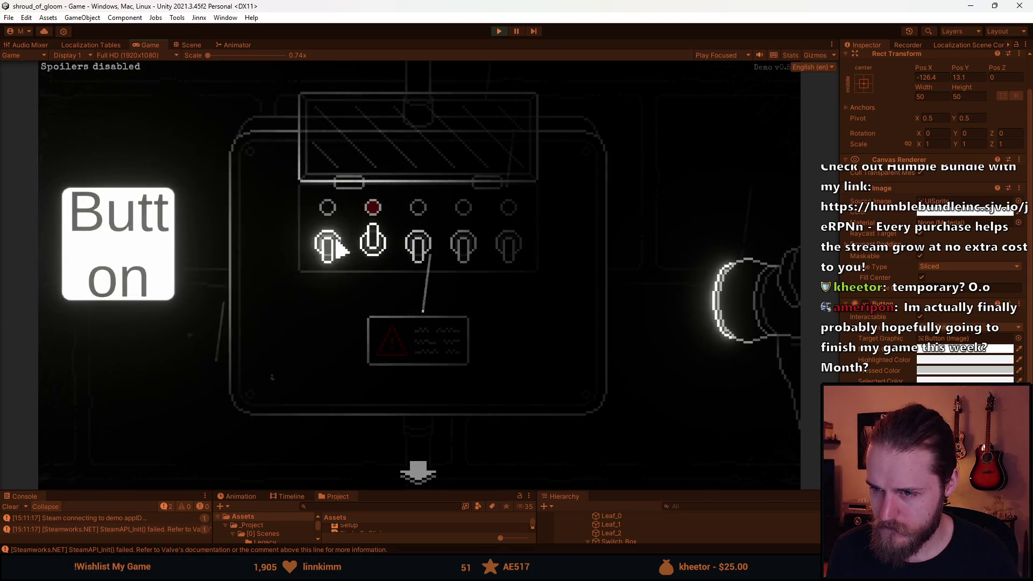
{"action": "left_click", "coordinate": [330, 247]}
{"action": "left_click", "coordinate": [505, 250]}
{"action": "left_click", "coordinate": [467, 248]}
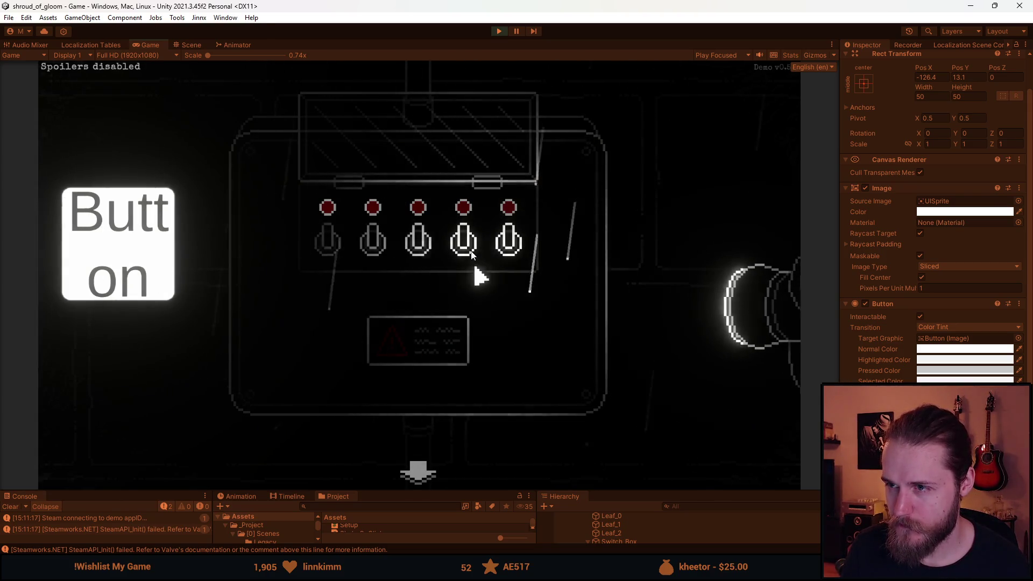
{"action": "key", "text": "Escape"}
Step: Review SwitchPuzzle.cs in Visual Studio from ResetSwitches through GenerateSwitchSolution to GetNewSwitchIndex
{"action": "key", "text": "alt+Tab"}
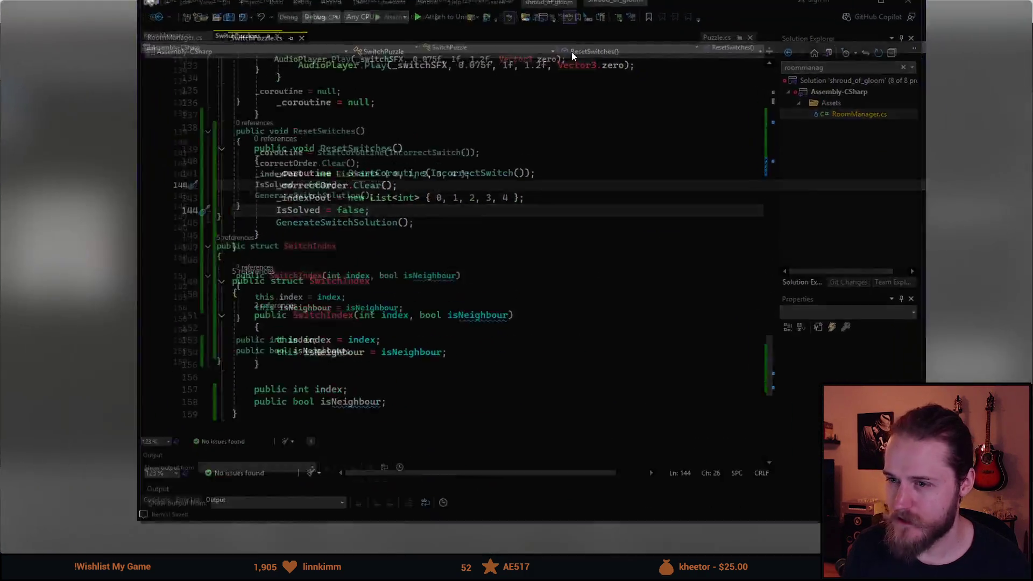
{"action": "scroll", "coordinate": [330, 404], "scroll_direction": "up", "scroll_amount": 7}
{"action": "scroll", "coordinate": [331, 404], "scroll_direction": "up", "scroll_amount": 3}
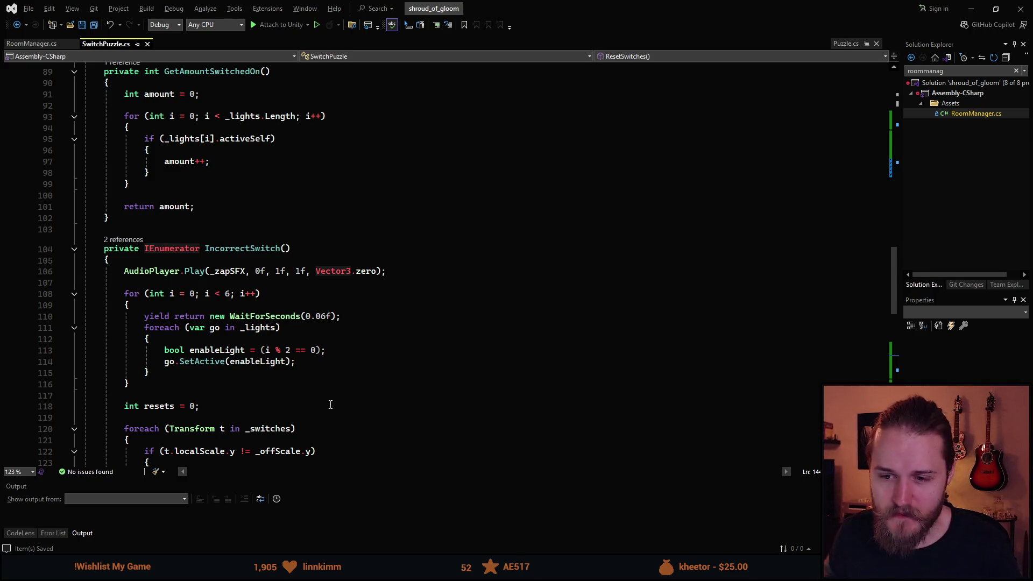
{"action": "scroll", "coordinate": [272, 309], "scroll_direction": "down", "scroll_amount": 12}
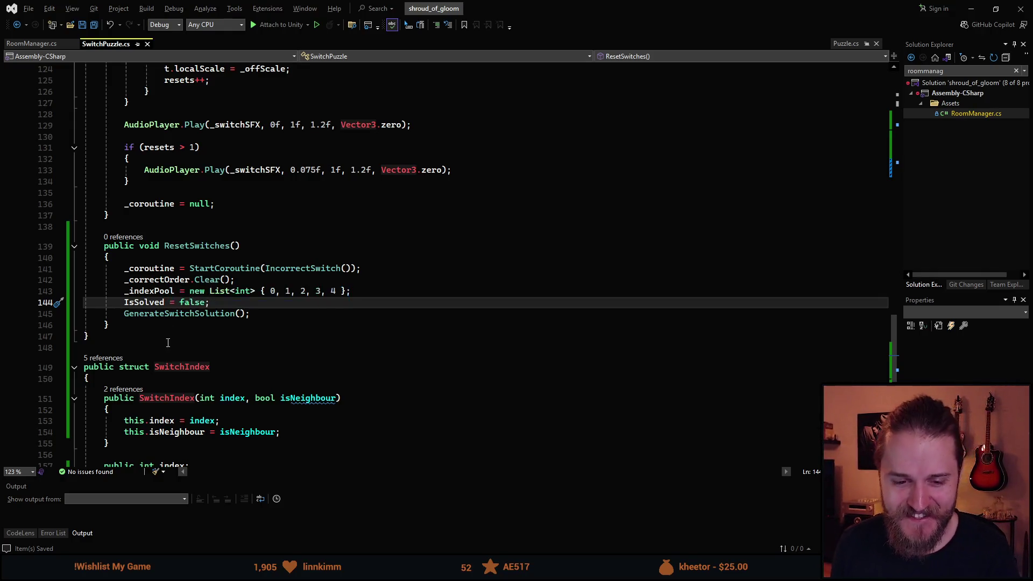
{"action": "scroll", "coordinate": [168, 327], "scroll_direction": "up", "scroll_amount": 17}
{"action": "scroll", "coordinate": [215, 396], "scroll_direction": "up", "scroll_amount": 9}
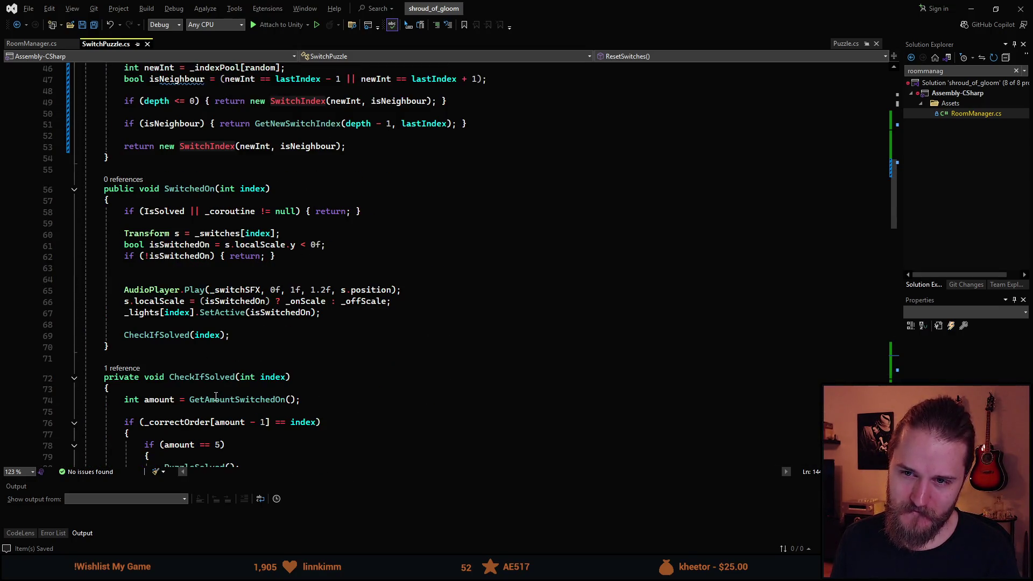
{"action": "scroll", "coordinate": [215, 396], "scroll_direction": "up", "scroll_amount": 3}
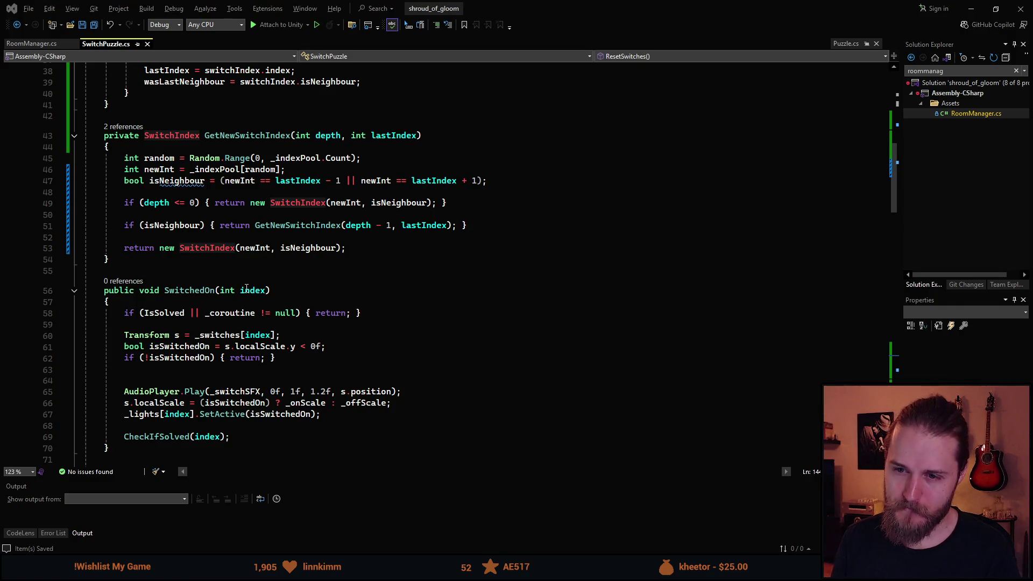
{"action": "scroll", "coordinate": [209, 299], "scroll_direction": "up", "scroll_amount": 9}
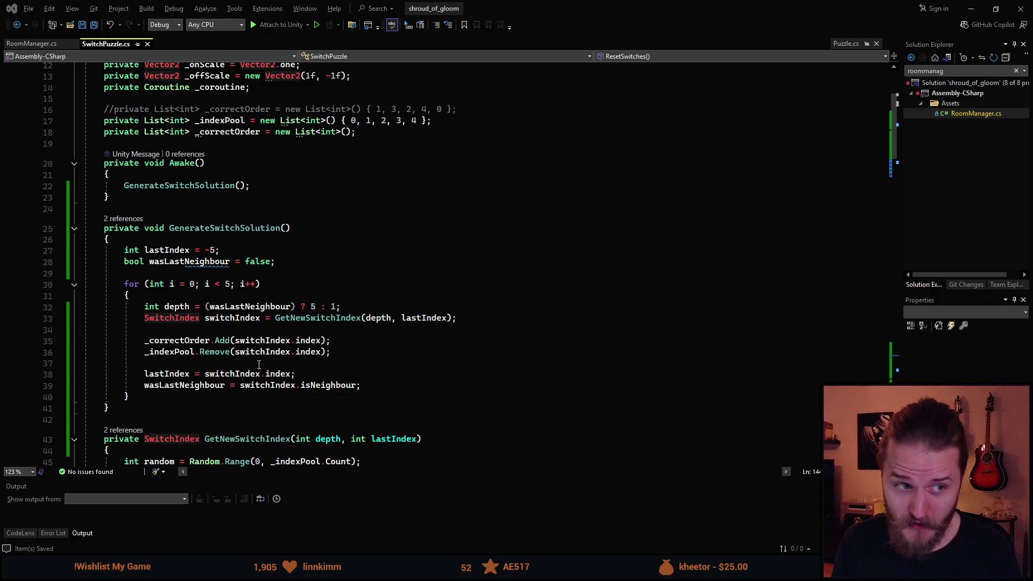
{"action": "scroll", "coordinate": [253, 366], "scroll_direction": "up", "scroll_amount": 2}
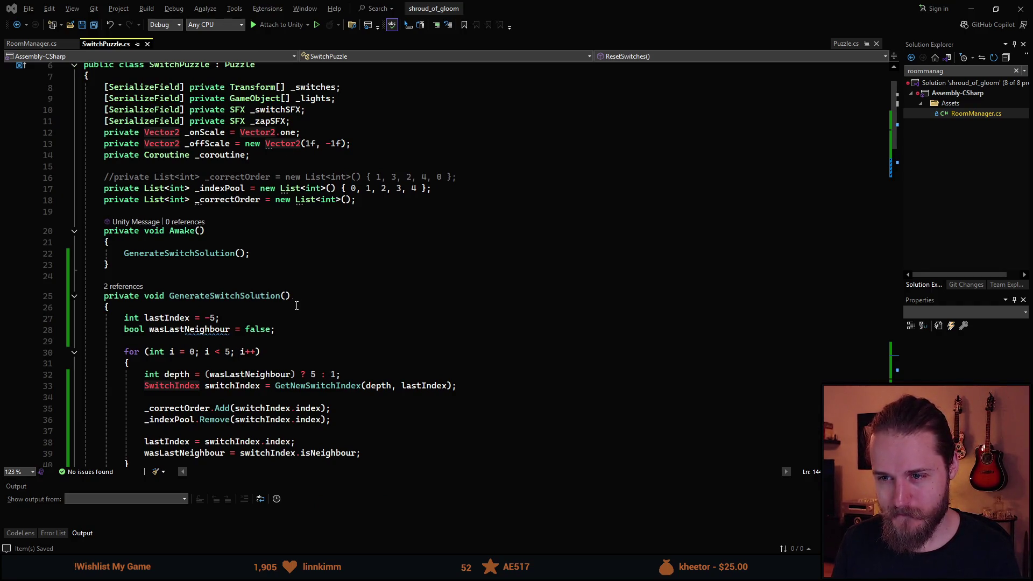
{"action": "scroll", "coordinate": [294, 303], "scroll_direction": "down", "scroll_amount": 8}
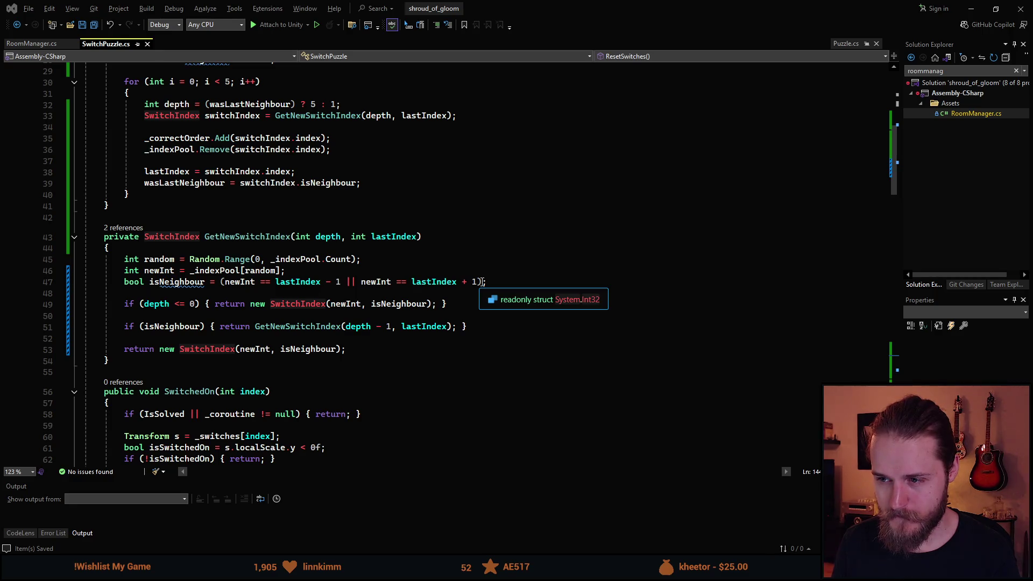
Step: On line 47, add 'newInt == 0 && lastIndex == 4' to the isNeighbour condition
{"action": "left_click", "coordinate": [475, 281]}
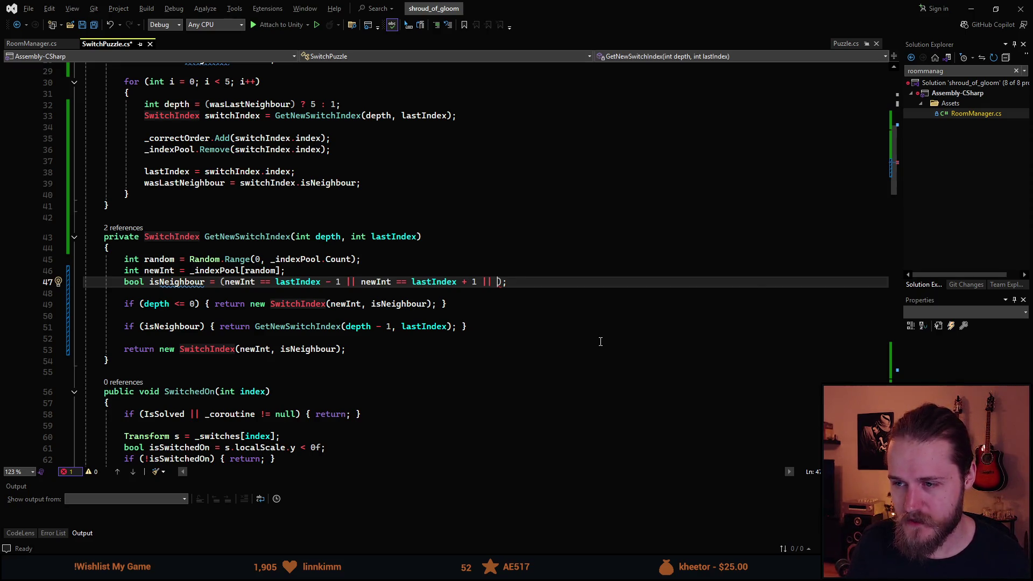
{"action": "type", "text": "new"}
{"action": "key", "text": "Escape"}
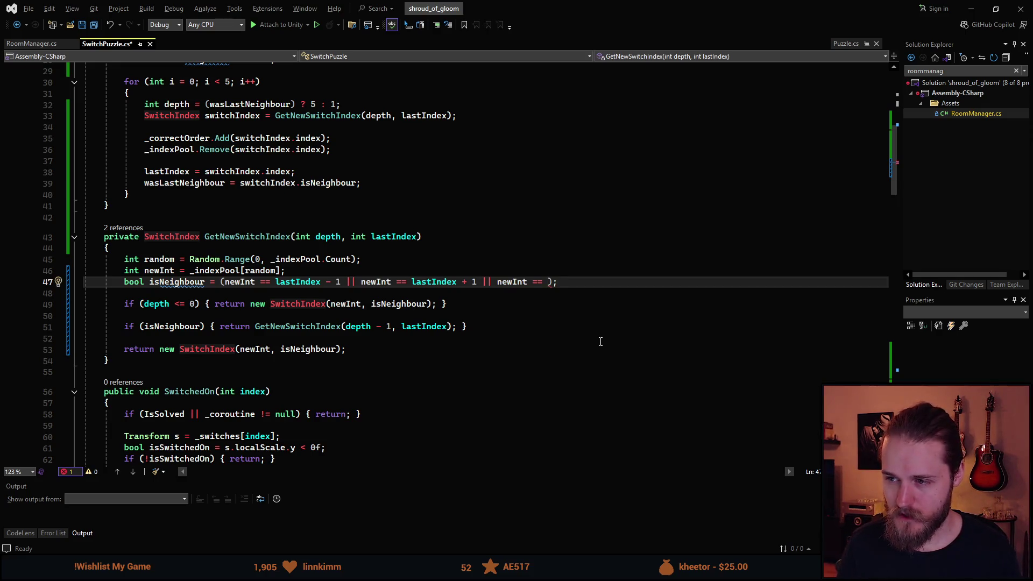
{"action": "type", "text": "0 &&"}
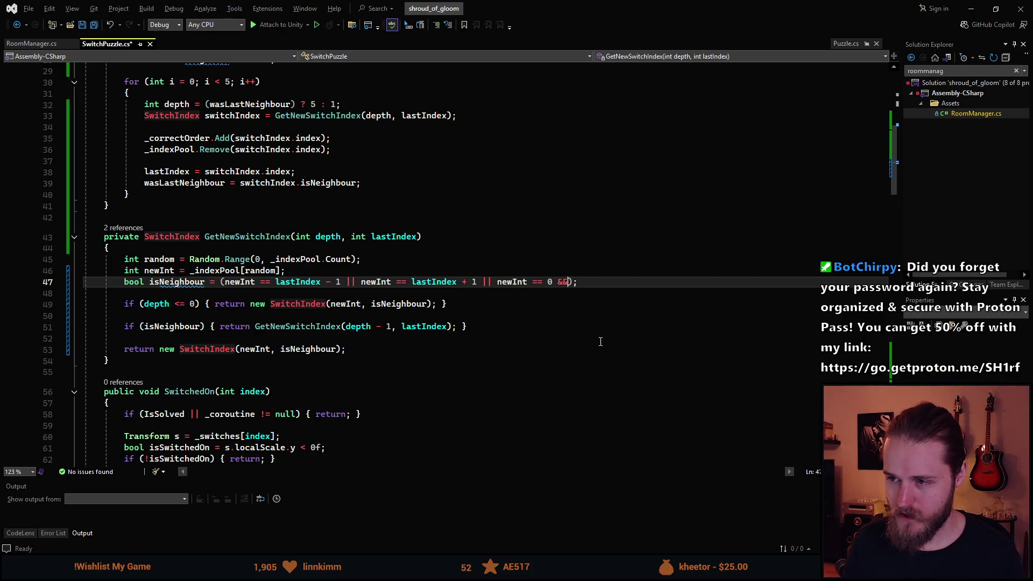
{"action": "type", "text": "lastIndex %"}
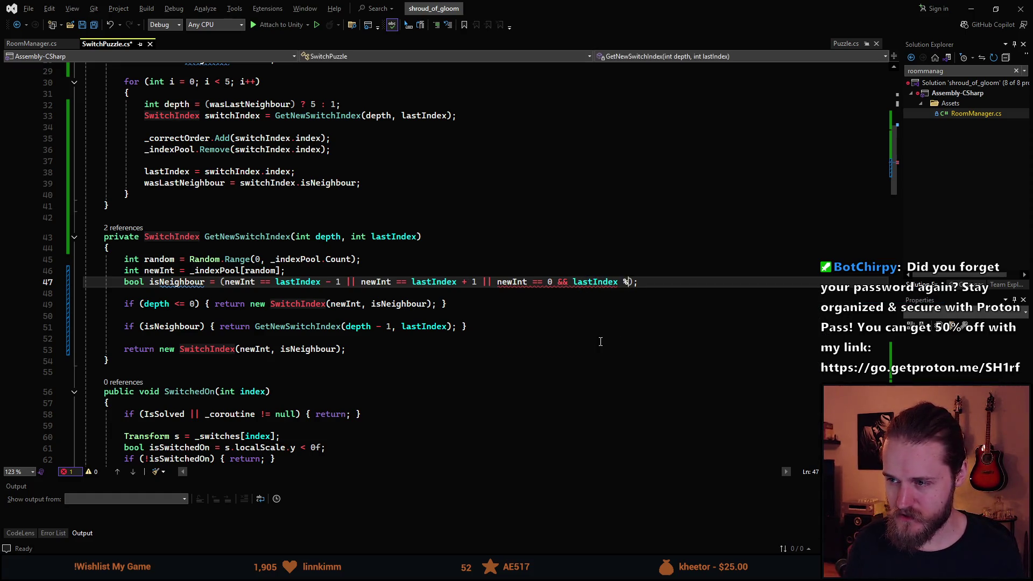
{"action": "type", "text": "== 4"}
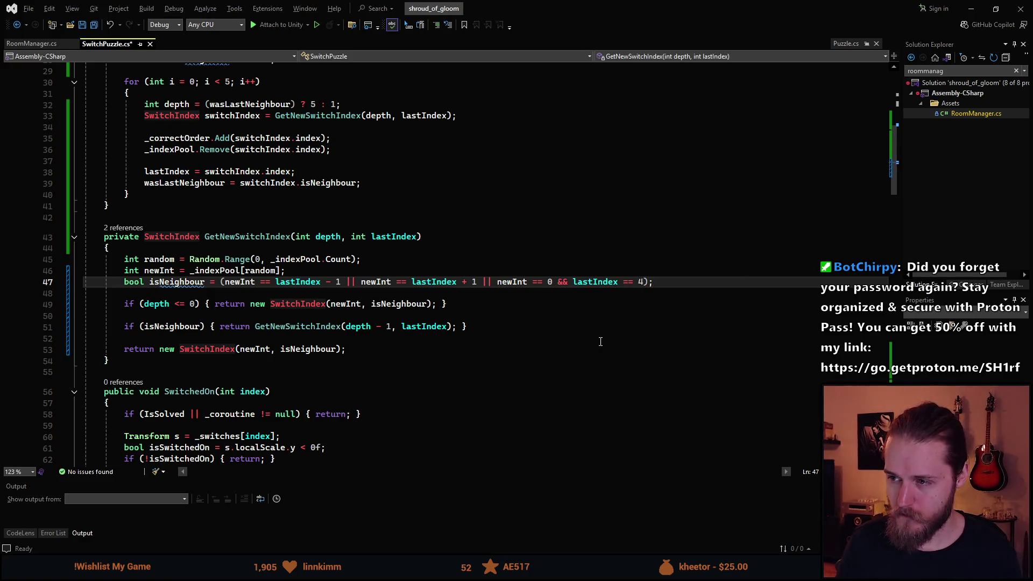
Step: Append the mirrored '|| newInt == 4 && lastIndex == 0' case, then return to Unity
{"action": "key", "text": "ctrl+shift+Left"}
{"action": "key", "text": "ctrl+shift+Left"}
{"action": "key", "text": "ctrl+shift+Left"}
{"action": "key", "text": "ctrl+c"}
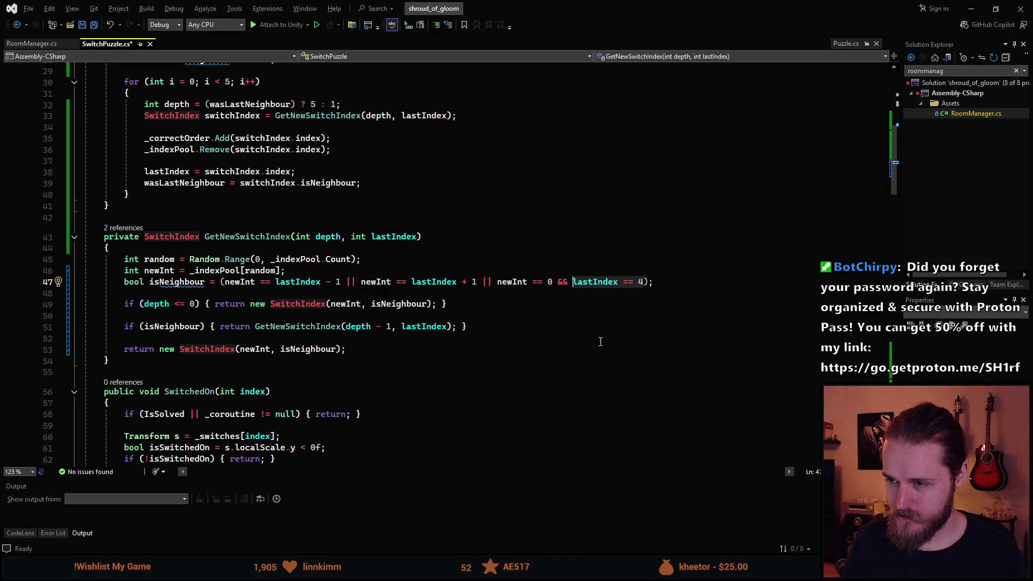
{"action": "key", "text": "Right"}
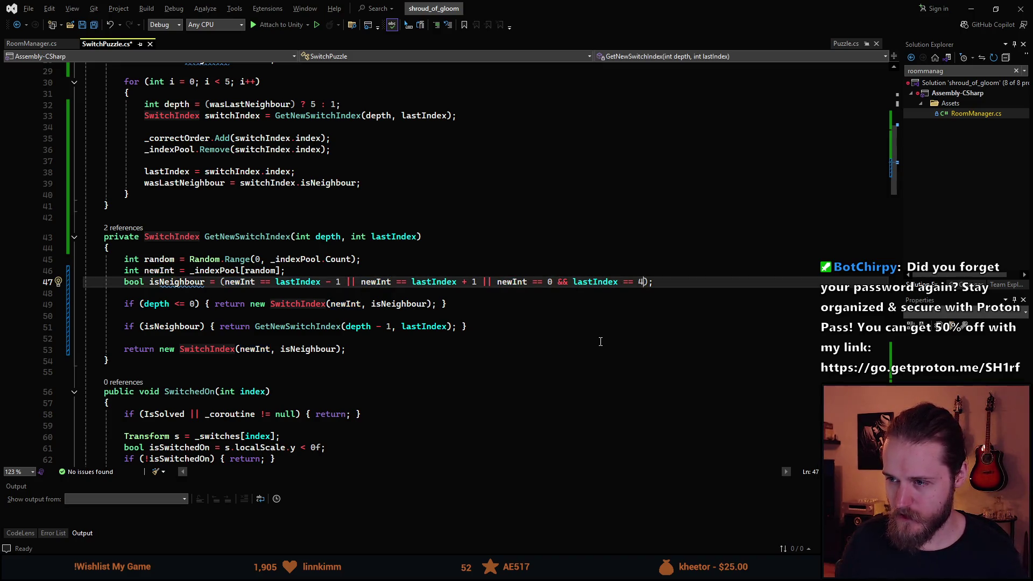
{"action": "type", "text": "||"}
{"action": "key", "text": "ctrl+v"}
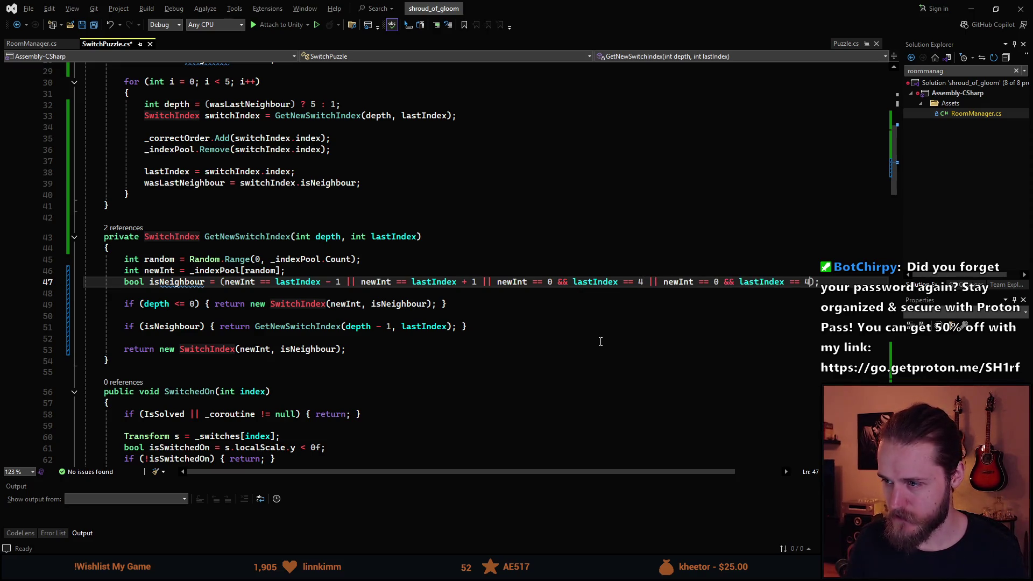
{"action": "key", "text": "BackSpace"}
{"action": "key", "text": "ctrl+Left"}
{"action": "key", "text": "ctrl+Left"}
{"action": "key", "text": "ctrl+Left"}
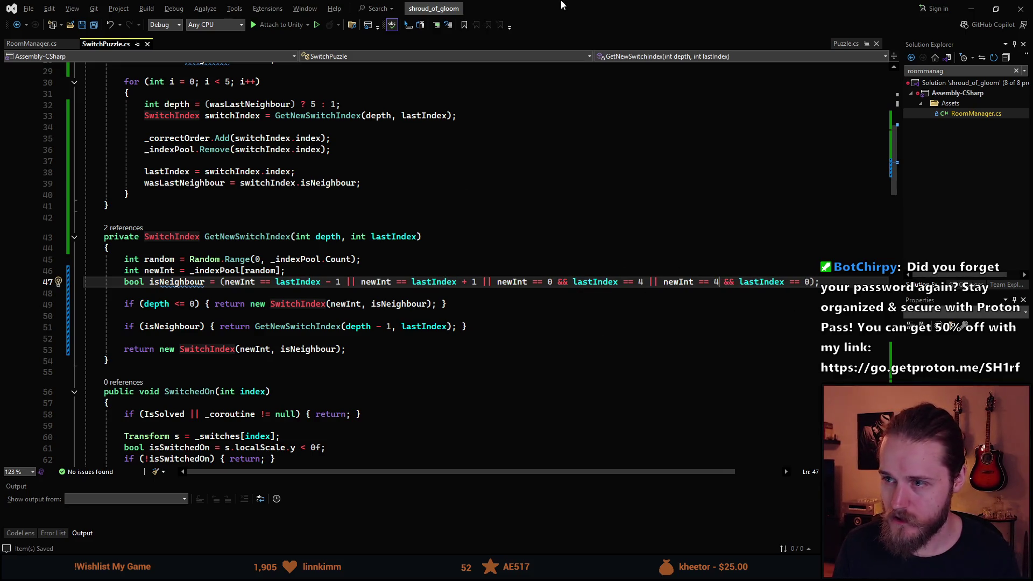
{"action": "key", "text": "alt+Tab"}
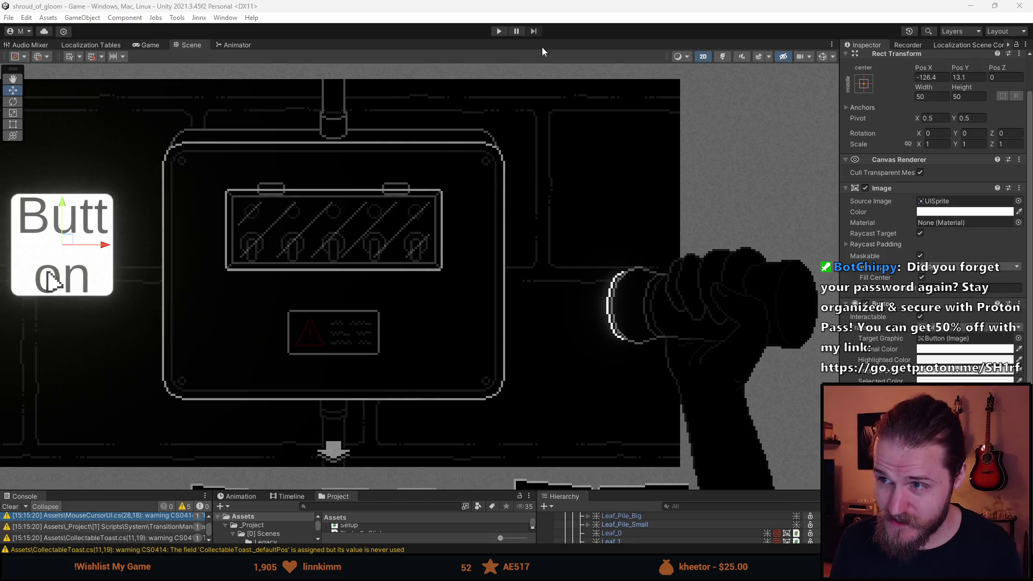
Step: Start Play mode and open the switch-box close-up and its glass cover
{"action": "left_click", "coordinate": [497, 31]}
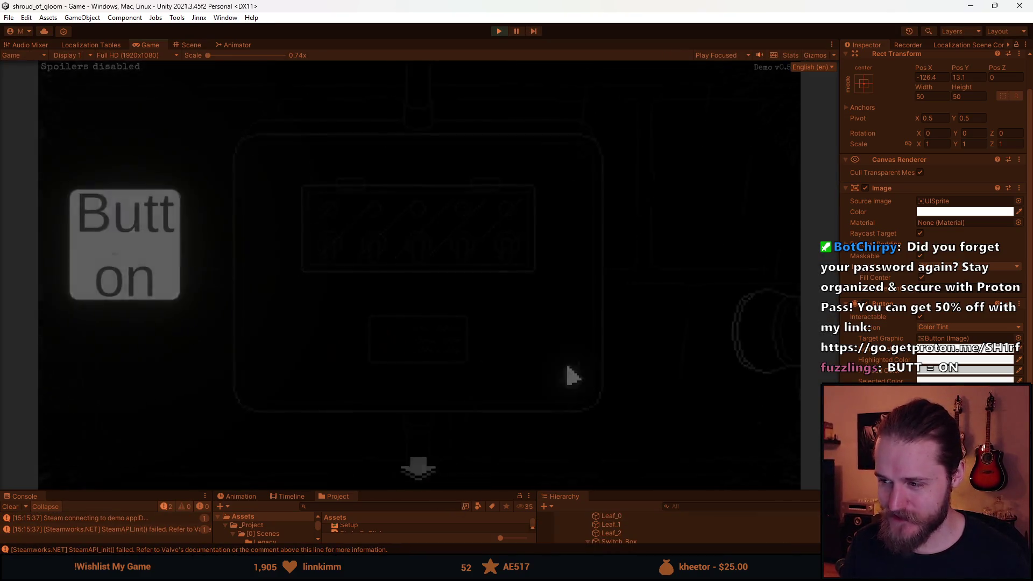
{"action": "left_click", "coordinate": [633, 211]}
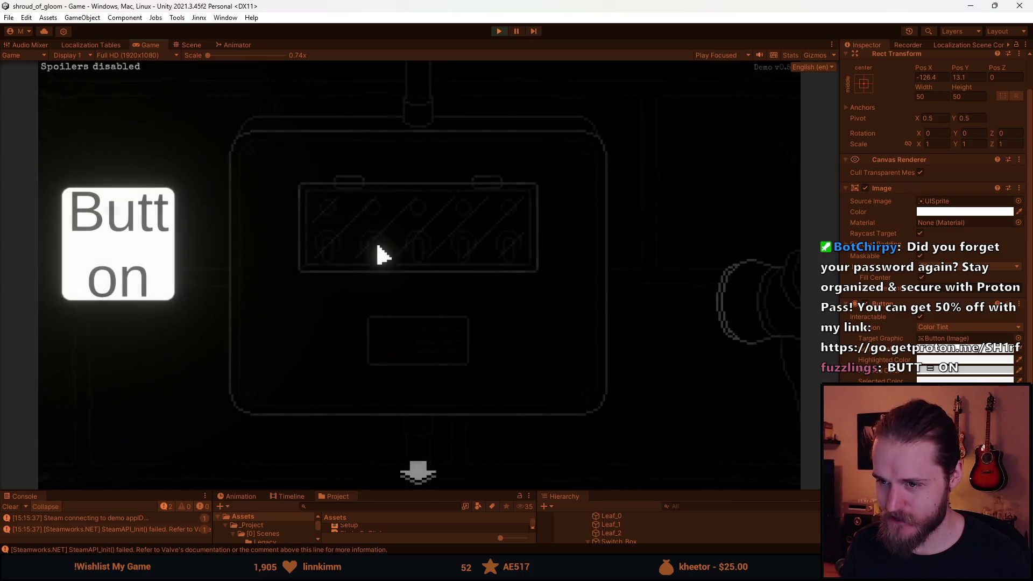
{"action": "left_click", "coordinate": [360, 252]}
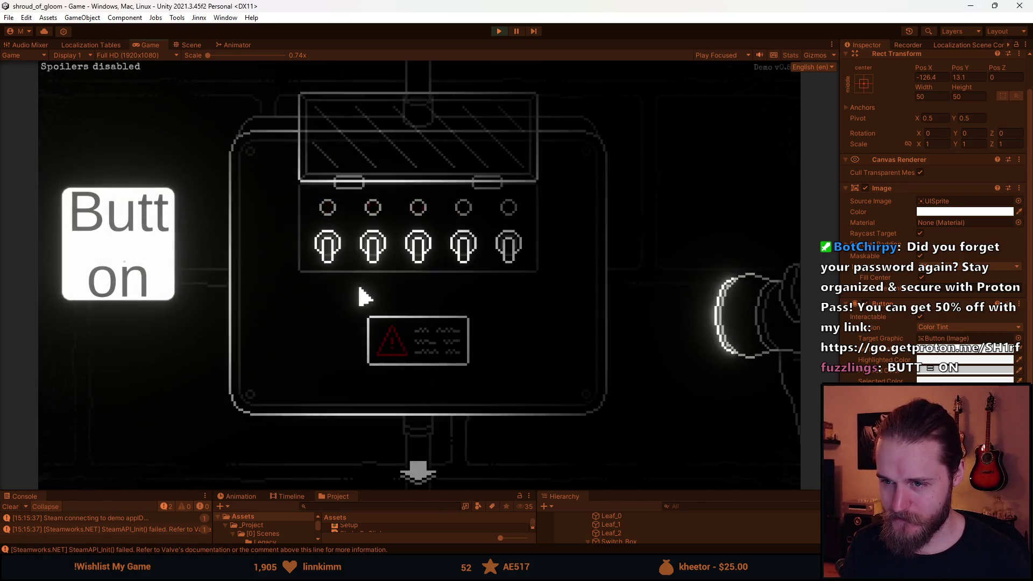
Step: Try a first switch combination, including switches 2 and 4, then reset all switches off
{"action": "left_click", "coordinate": [455, 265]}
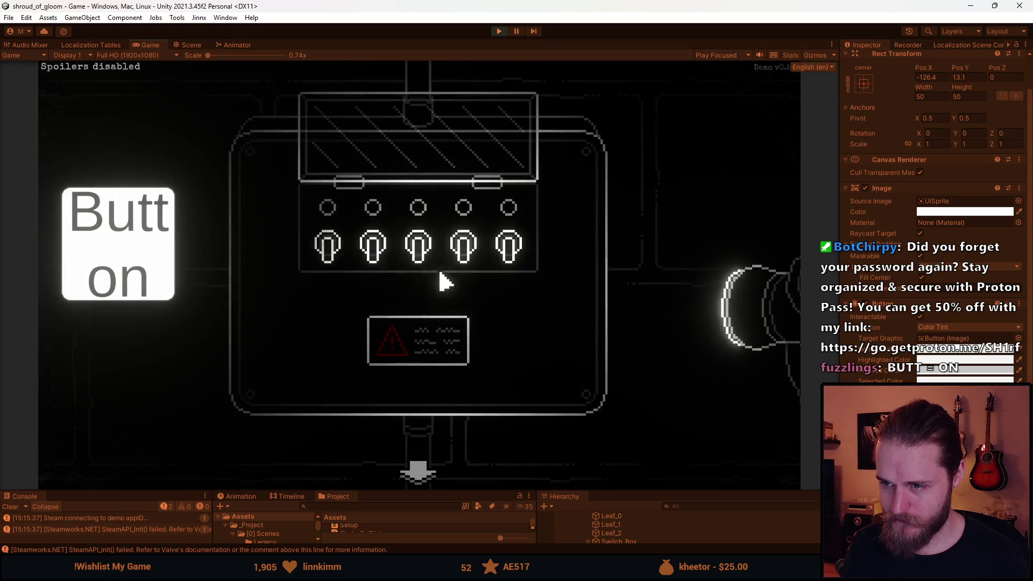
{"action": "left_click", "coordinate": [369, 244]}
{"action": "left_click", "coordinate": [414, 259]}
{"action": "left_click", "coordinate": [337, 258]}
{"action": "left_click", "coordinate": [336, 258]}
{"action": "left_click", "coordinate": [417, 242]}
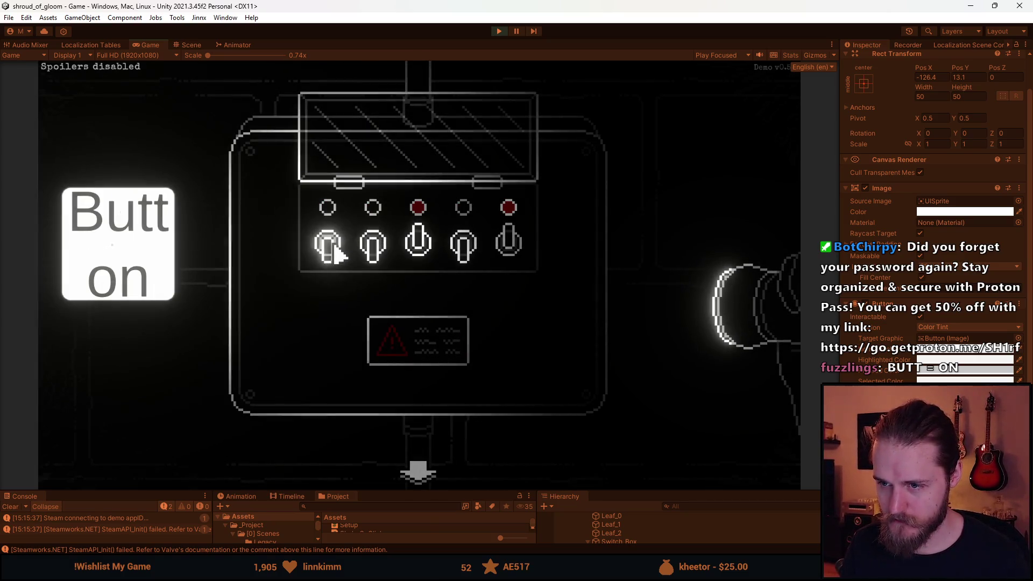
{"action": "left_click", "coordinate": [370, 248]}
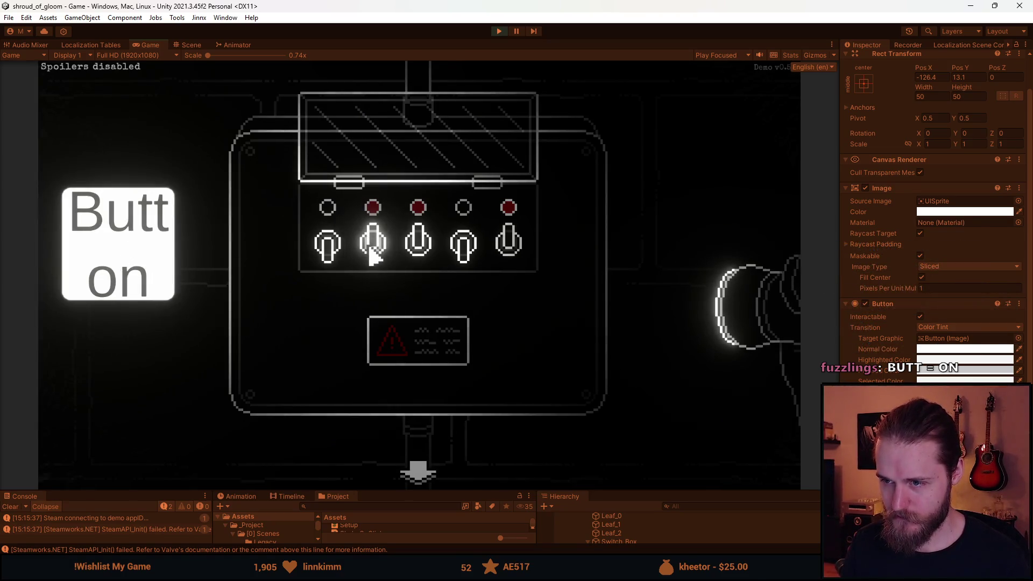
{"action": "left_click", "coordinate": [461, 248]}
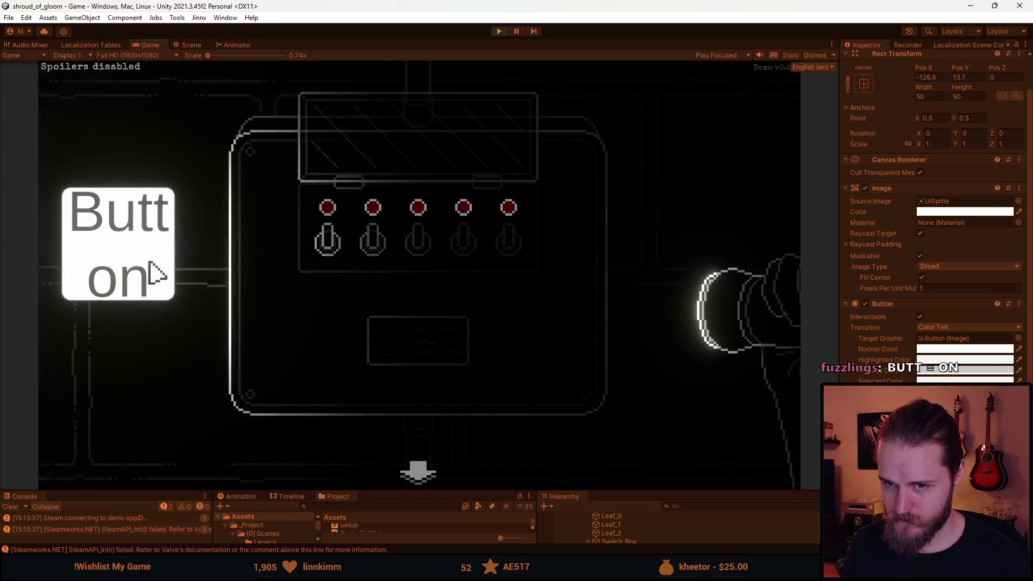
{"action": "left_click", "coordinate": [156, 274]}
Step: Try the first, third and fourth switches in several orders, then reset the panel
{"action": "left_click", "coordinate": [463, 247]}
{"action": "left_click", "coordinate": [502, 249]}
{"action": "left_click", "coordinate": [329, 246]}
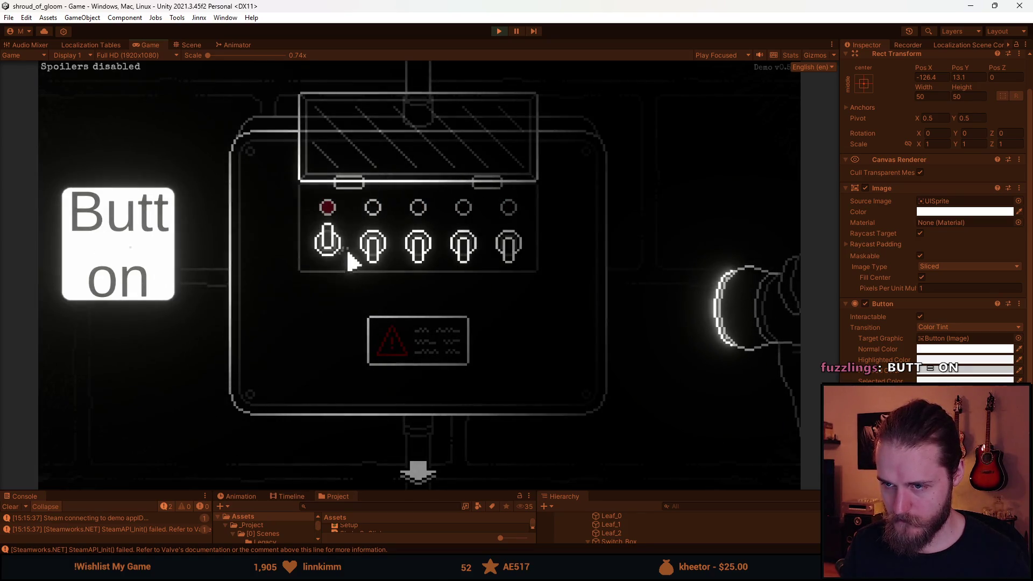
{"action": "left_click", "coordinate": [419, 247]}
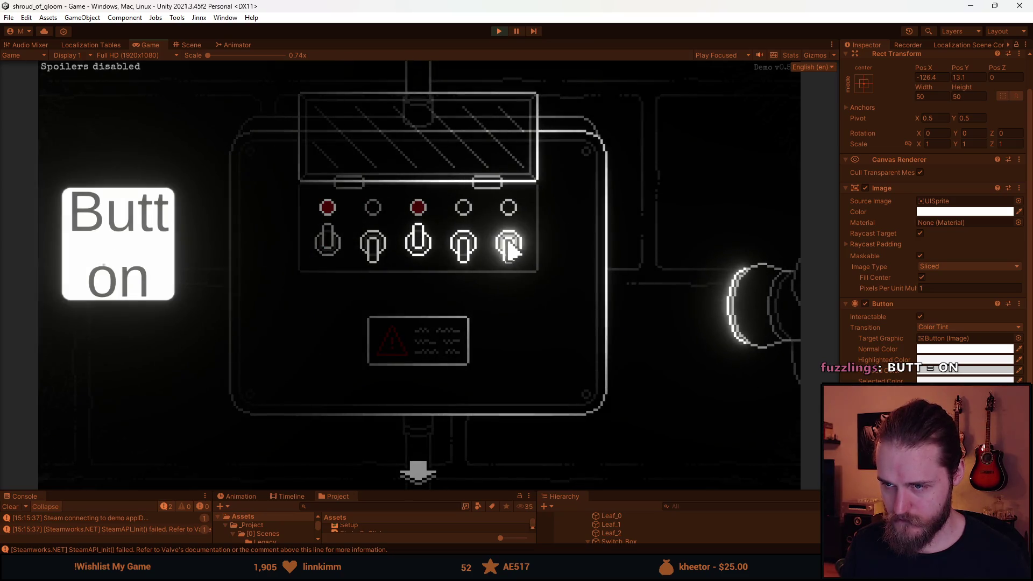
{"action": "left_click", "coordinate": [423, 259]}
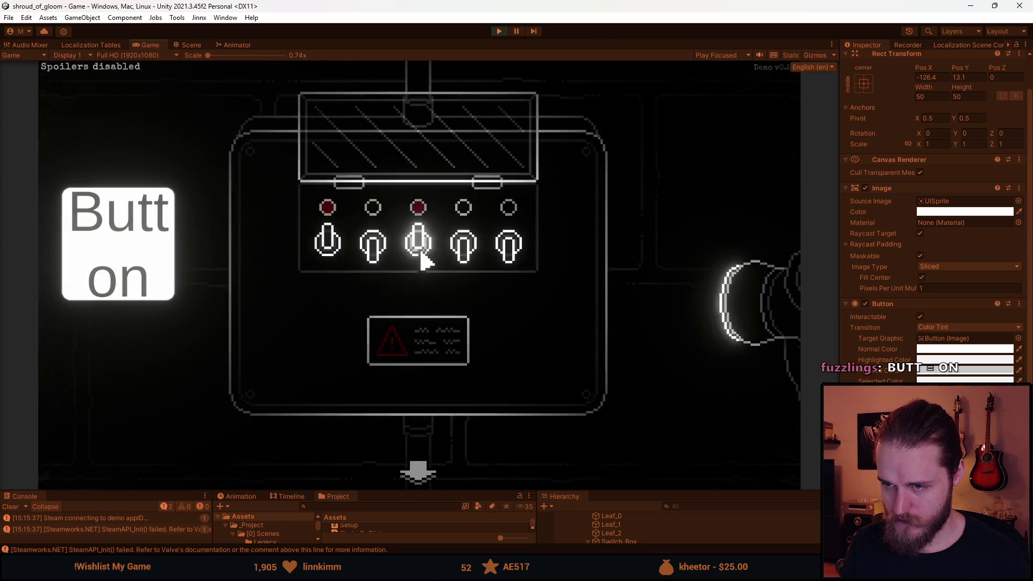
{"action": "left_click", "coordinate": [371, 257]}
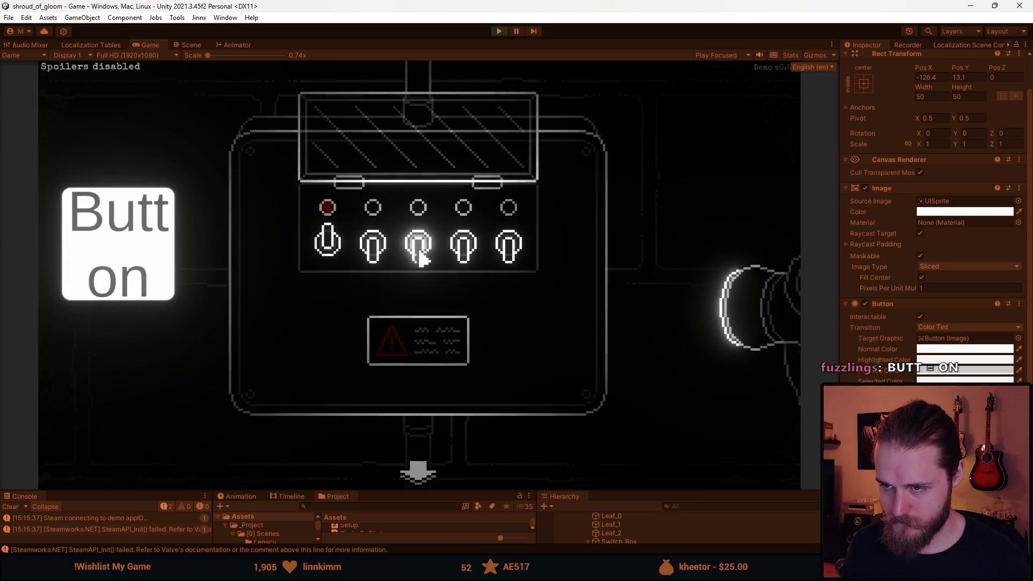
{"action": "left_click", "coordinate": [461, 256]}
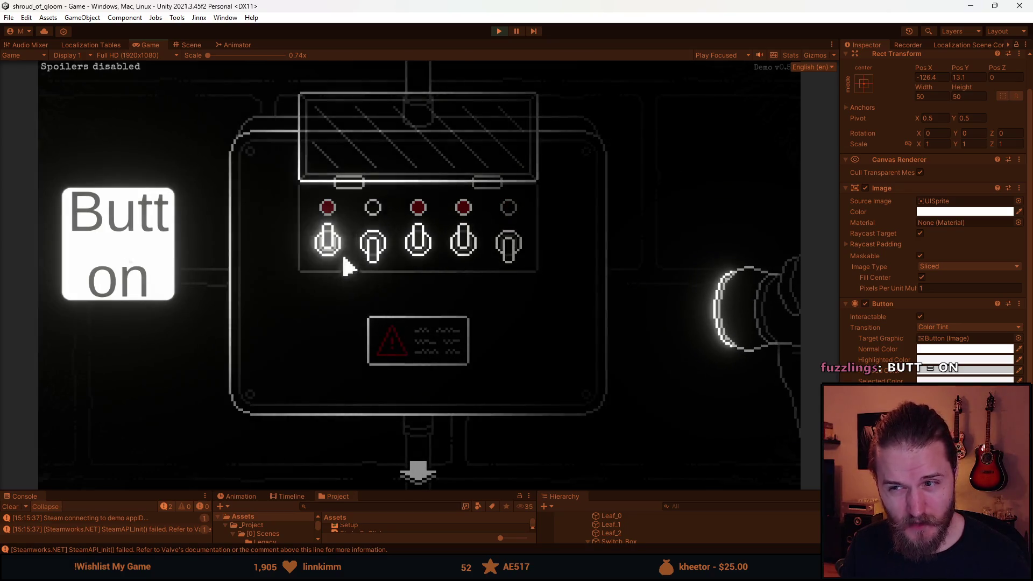
{"action": "left_click", "coordinate": [515, 254]}
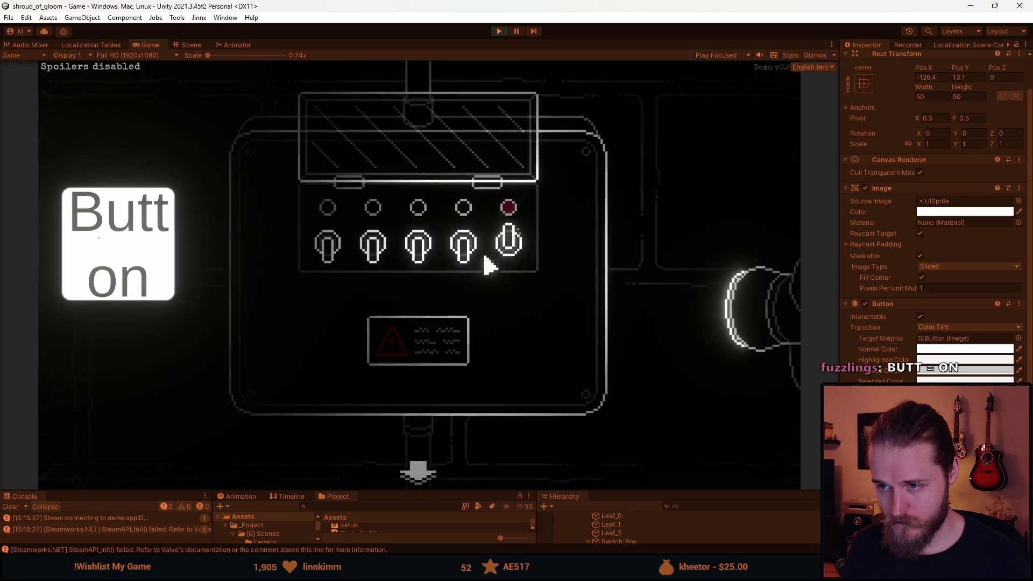
{"action": "left_click", "coordinate": [418, 258]}
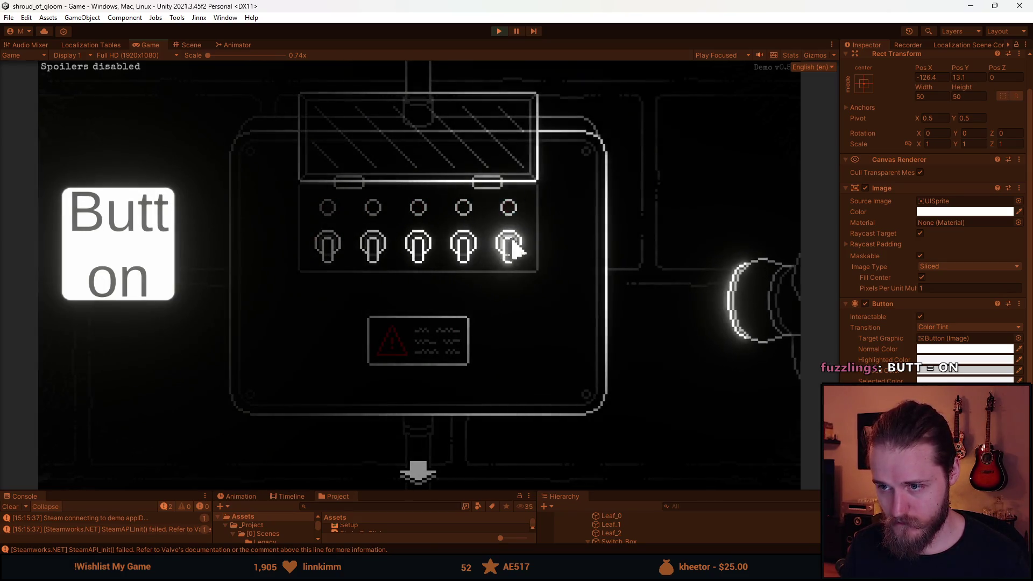
{"action": "left_click", "coordinate": [430, 260]}
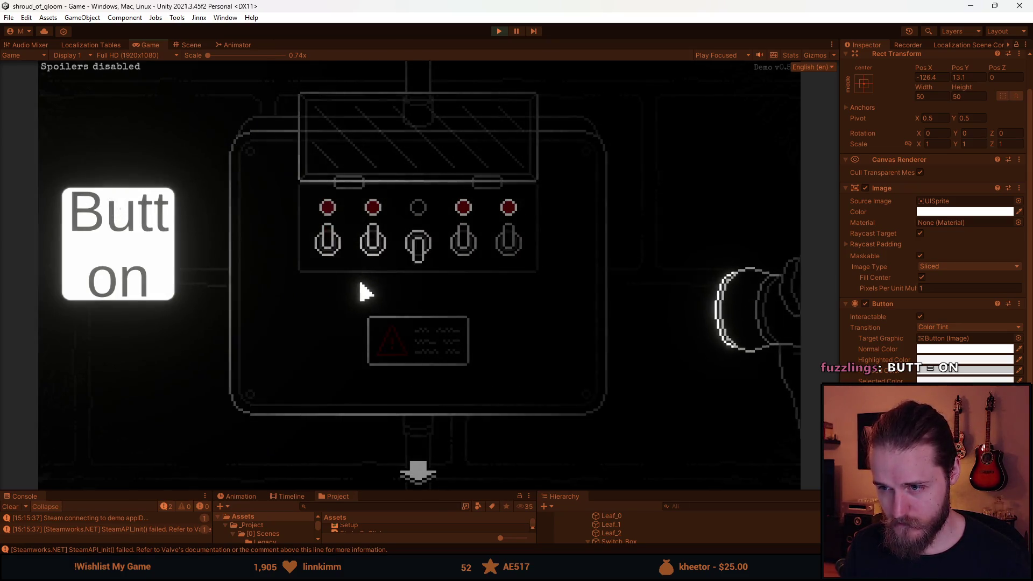
{"action": "left_click", "coordinate": [164, 253]}
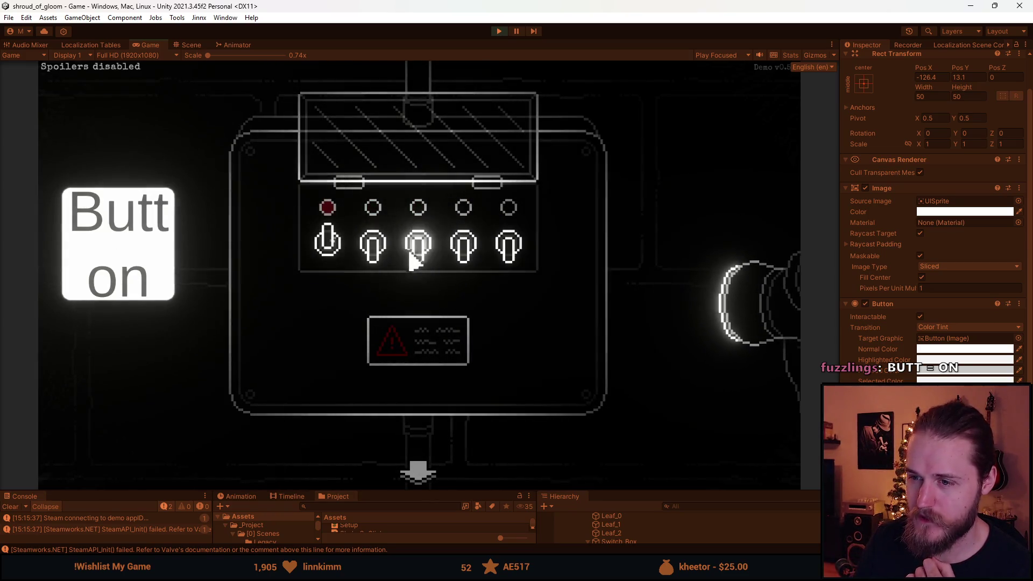
Step: Flip the fourth, first and second switches, then more, before resetting all to off
{"action": "left_click", "coordinate": [465, 264]}
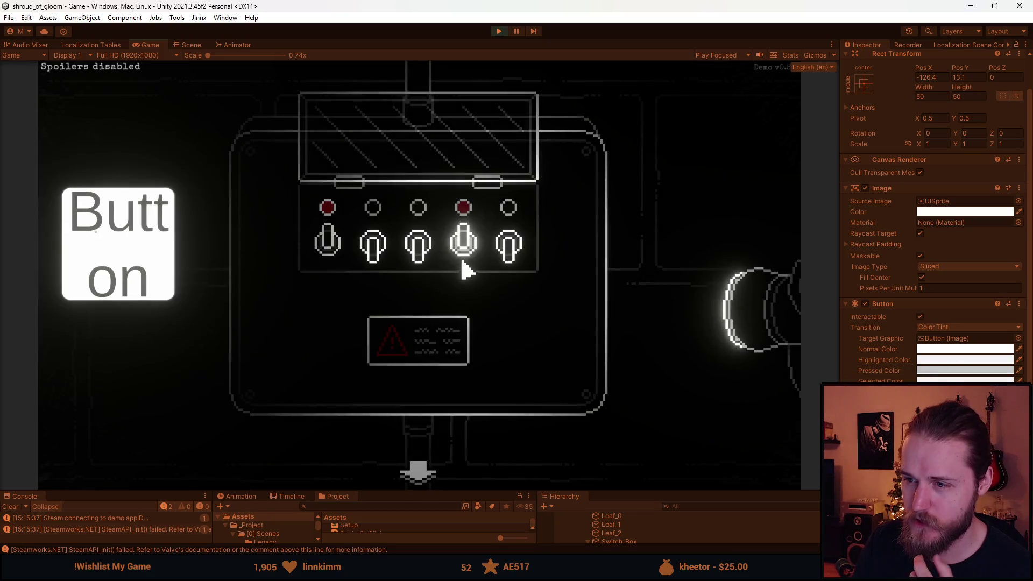
{"action": "left_click", "coordinate": [336, 248]}
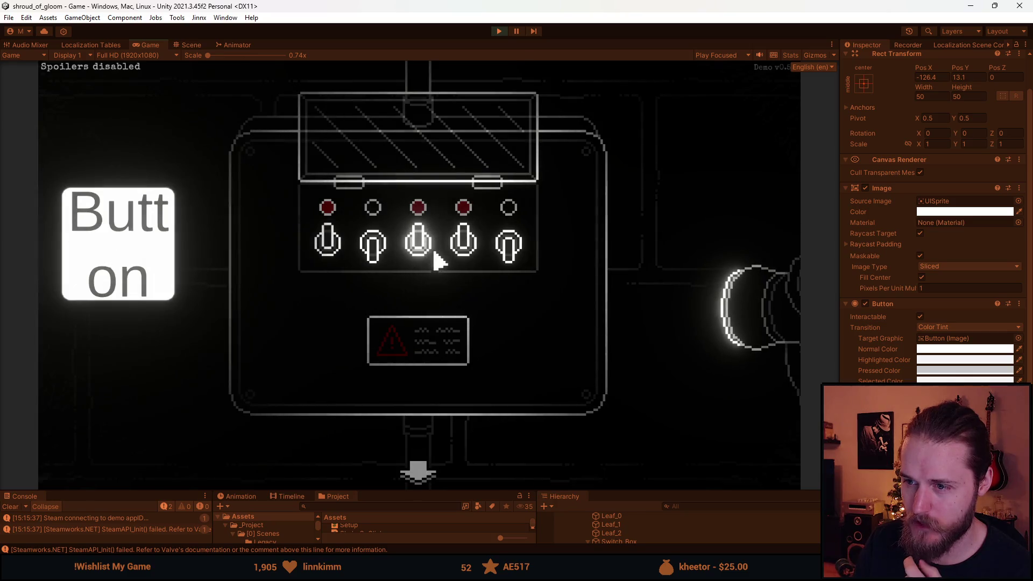
{"action": "left_click", "coordinate": [388, 254]}
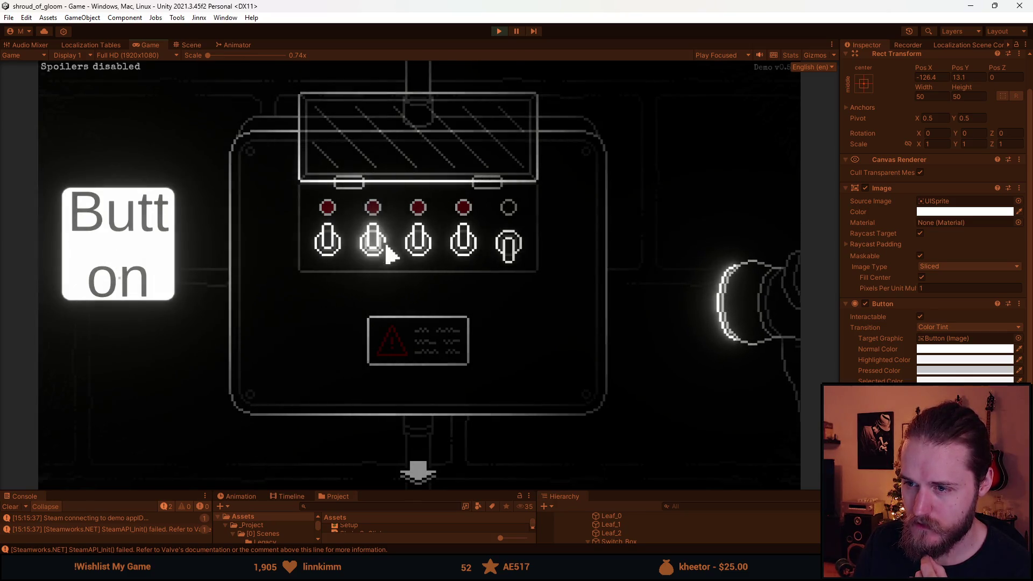
{"action": "left_click", "coordinate": [329, 253]}
{"action": "left_click", "coordinate": [424, 257]}
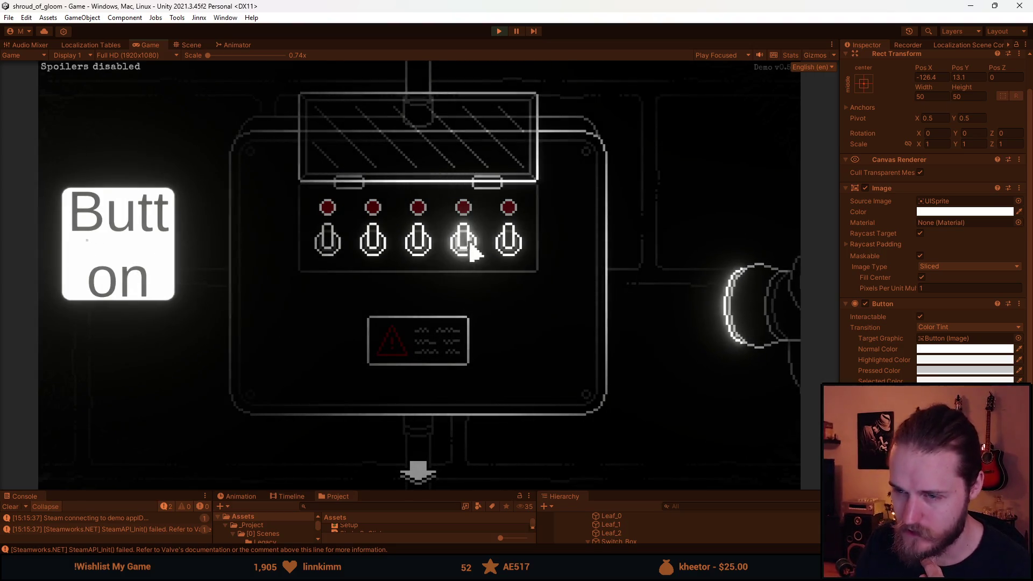
{"action": "left_click", "coordinate": [157, 277]}
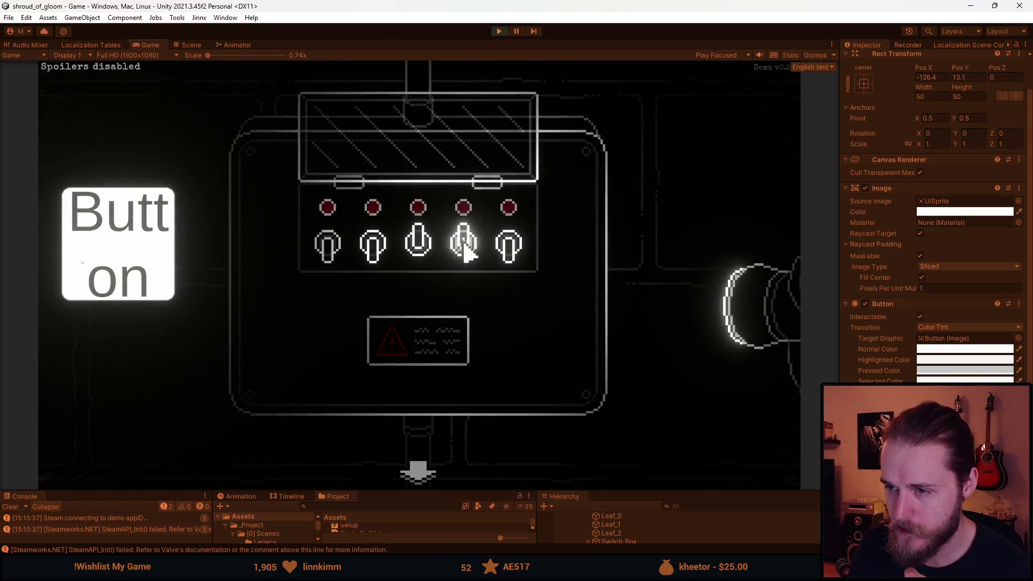
Step: Test combinations starting from the fifth, third and fourth switches, then reset again
{"action": "left_click", "coordinate": [519, 246]}
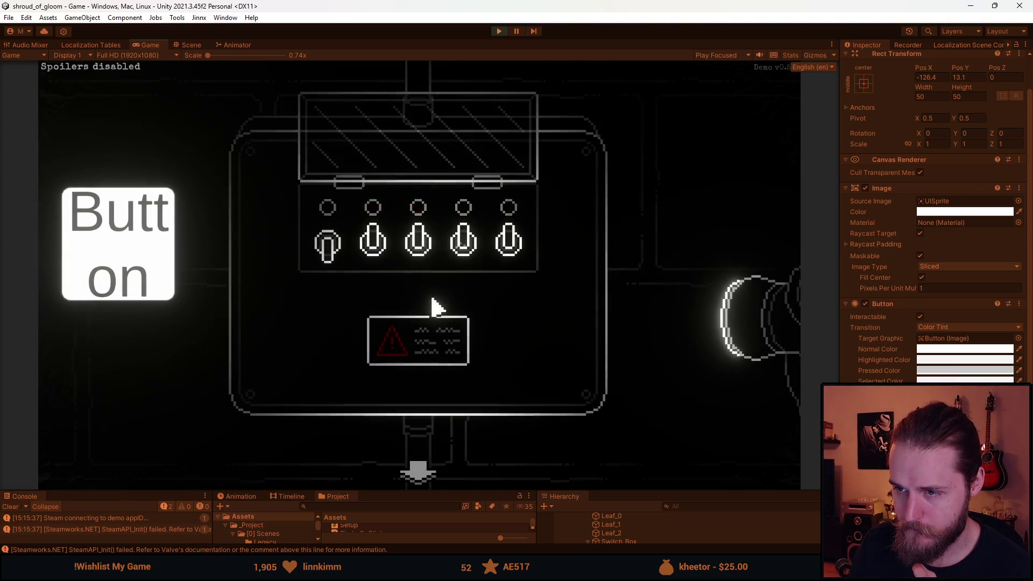
{"action": "left_click", "coordinate": [419, 248]}
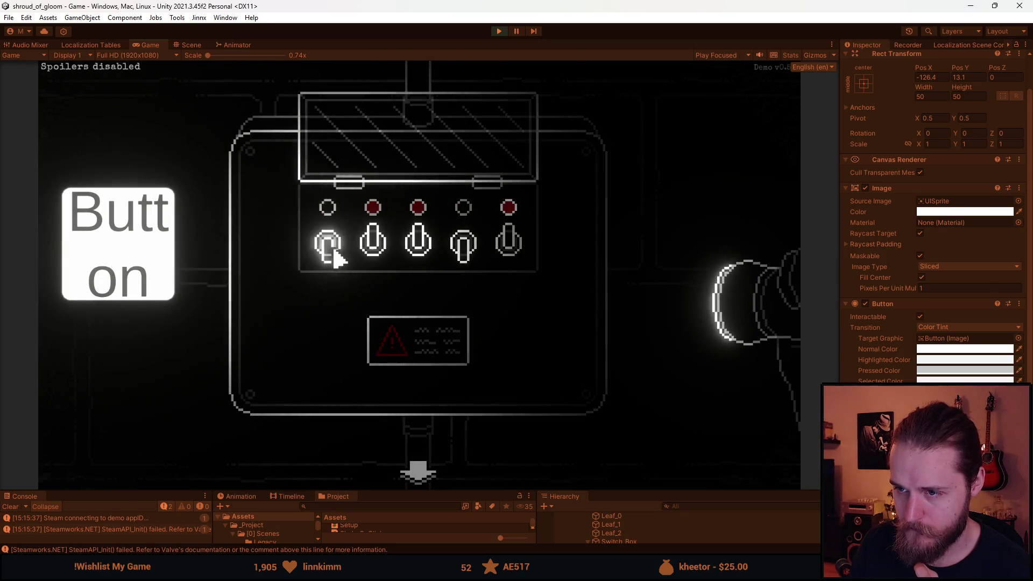
{"action": "left_click", "coordinate": [462, 243]}
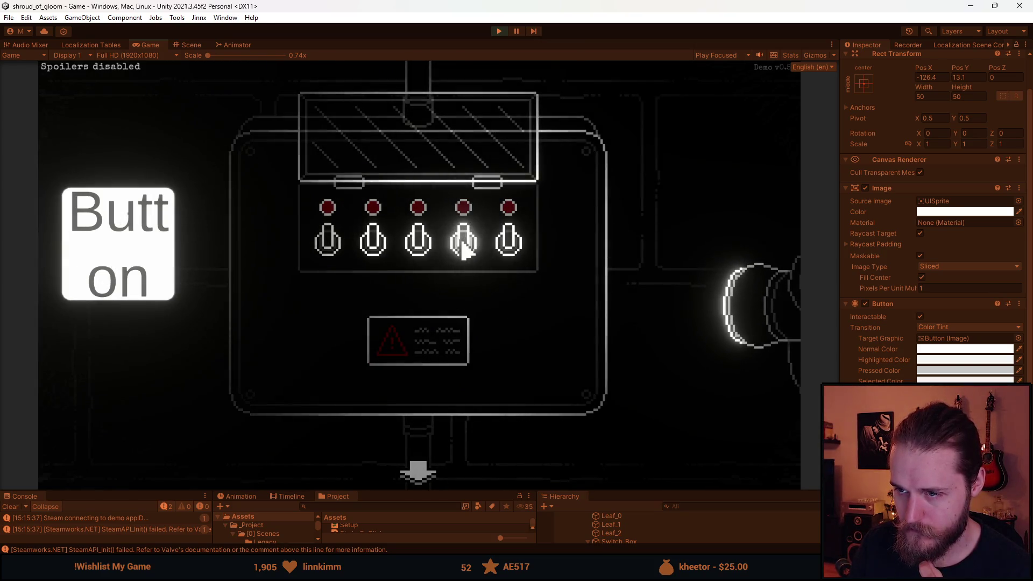
{"action": "left_click", "coordinate": [385, 259]}
{"action": "left_click", "coordinate": [418, 246]}
{"action": "left_click", "coordinate": [367, 251]}
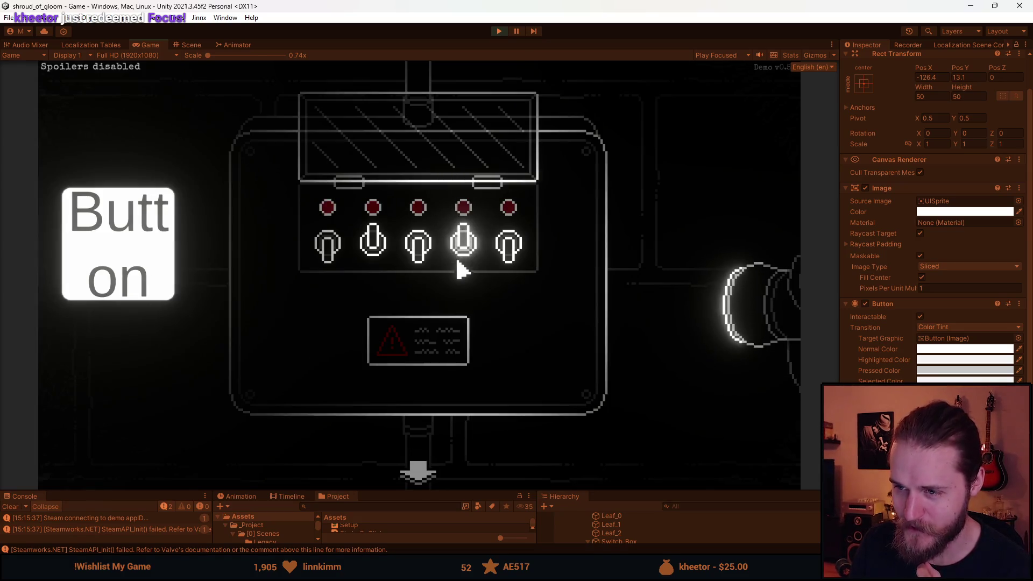
{"action": "left_click", "coordinate": [509, 250]}
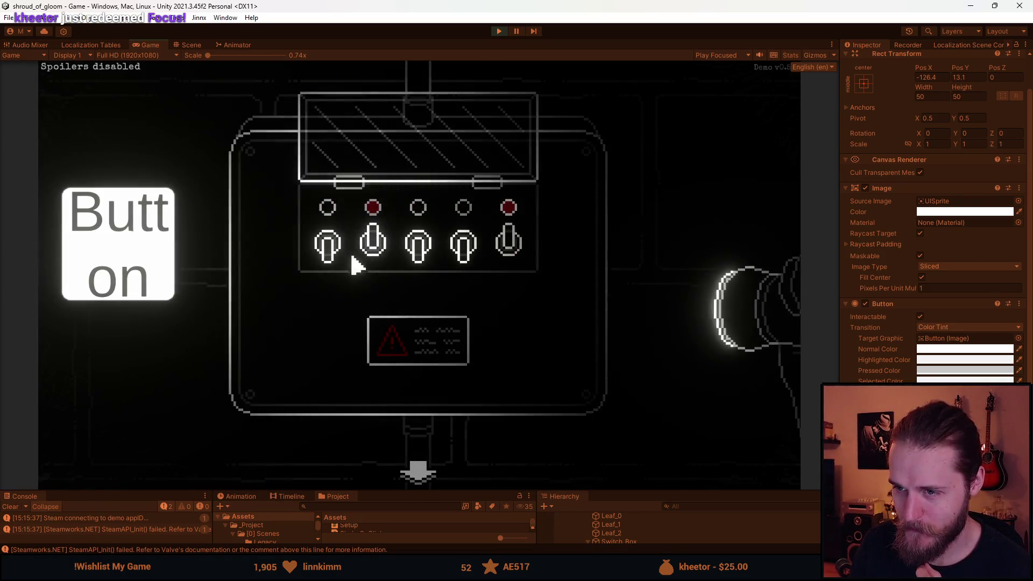
{"action": "left_click", "coordinate": [374, 257]}
{"action": "left_click", "coordinate": [501, 252]}
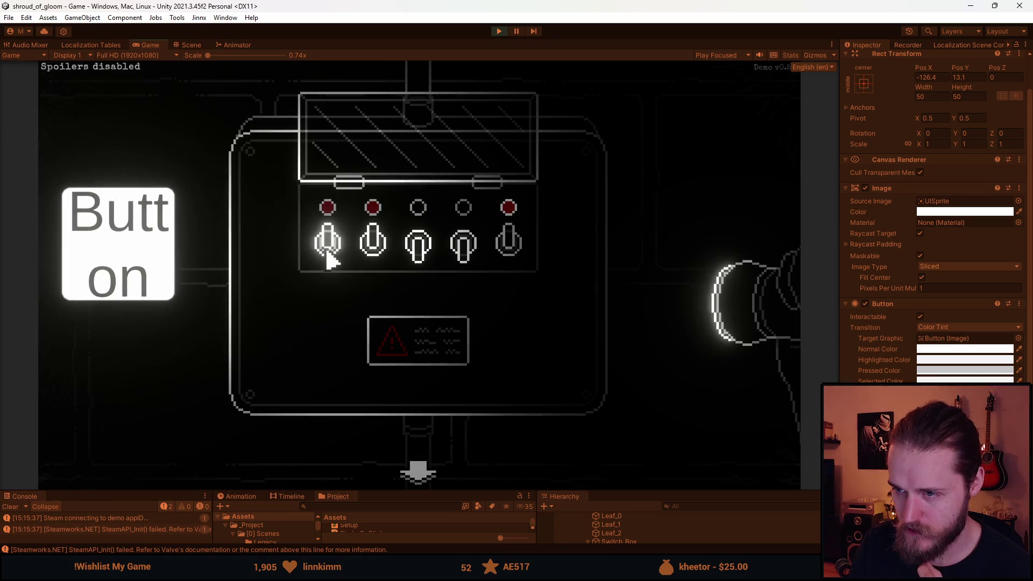
{"action": "left_click", "coordinate": [437, 254]}
{"action": "left_click", "coordinate": [463, 249]}
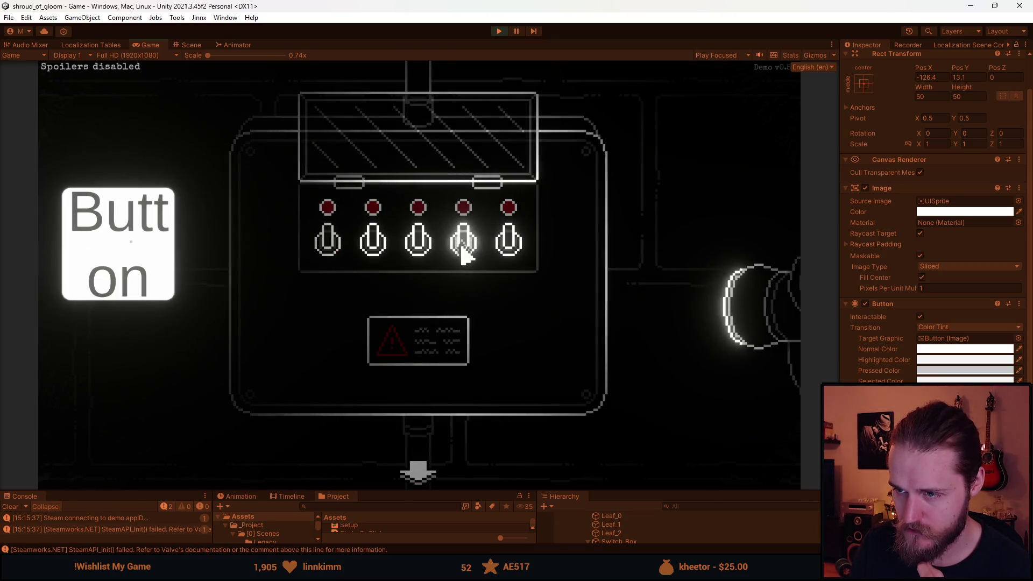
{"action": "left_click", "coordinate": [166, 253]}
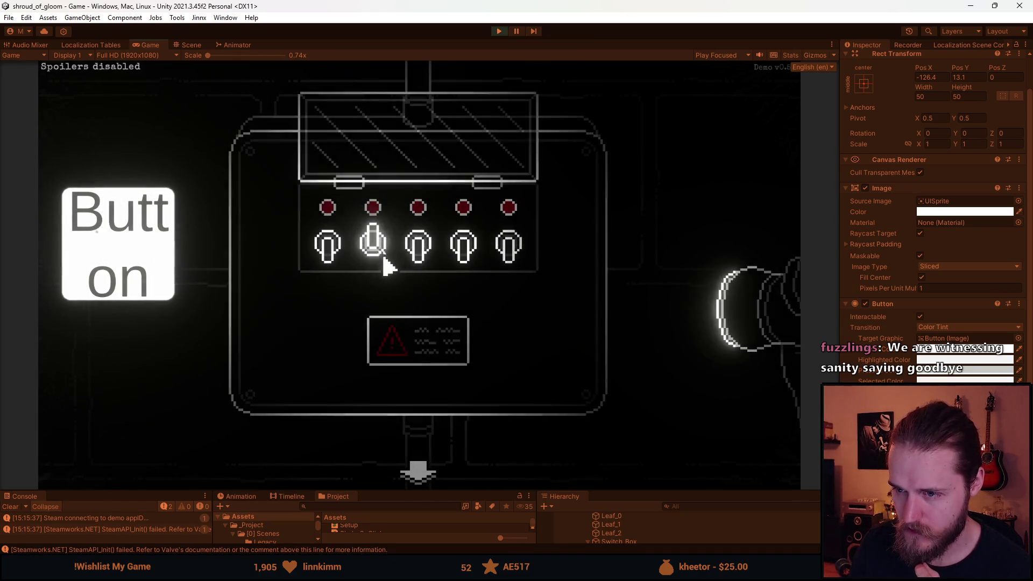
Step: Flip the fourth, fifth, third, second and finally first switch to solve the puzzle
{"action": "left_click", "coordinate": [456, 257]}
{"action": "left_click", "coordinate": [504, 245]}
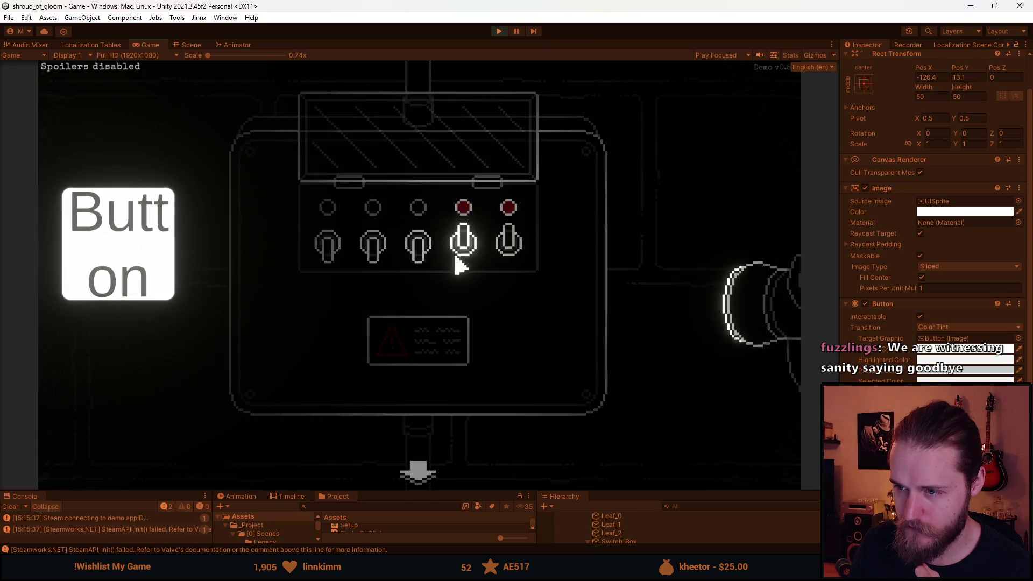
{"action": "left_click", "coordinate": [437, 253]}
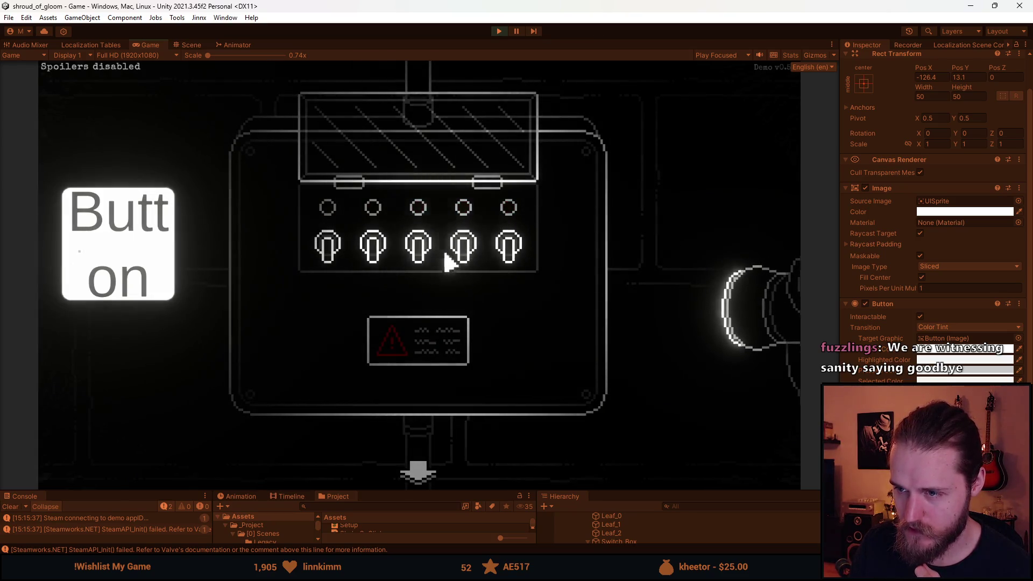
{"action": "left_click", "coordinate": [463, 248]}
{"action": "left_click", "coordinate": [465, 249]}
{"action": "left_click", "coordinate": [375, 249]}
{"action": "left_click", "coordinate": [419, 250]}
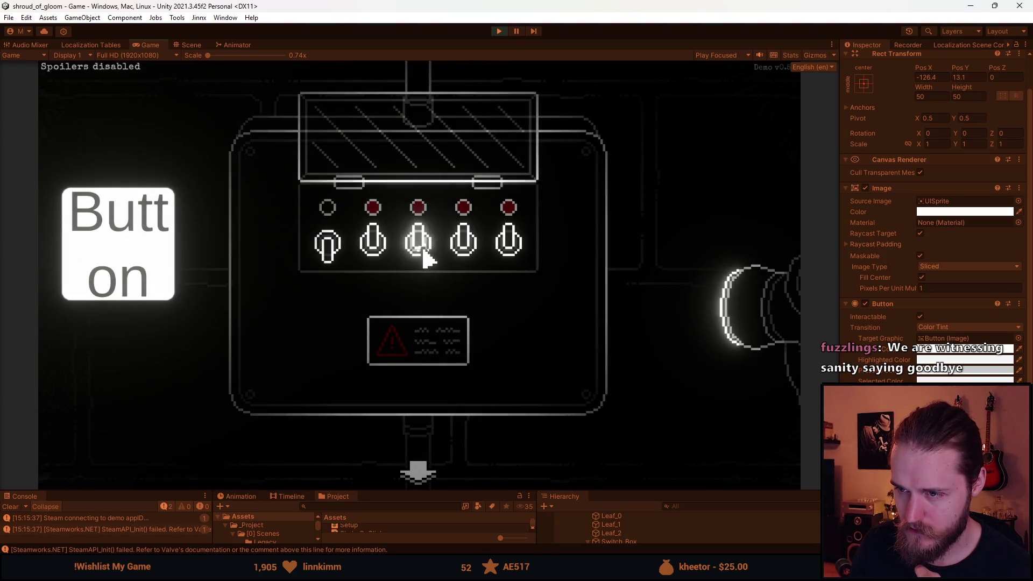
{"action": "left_click", "coordinate": [325, 253]}
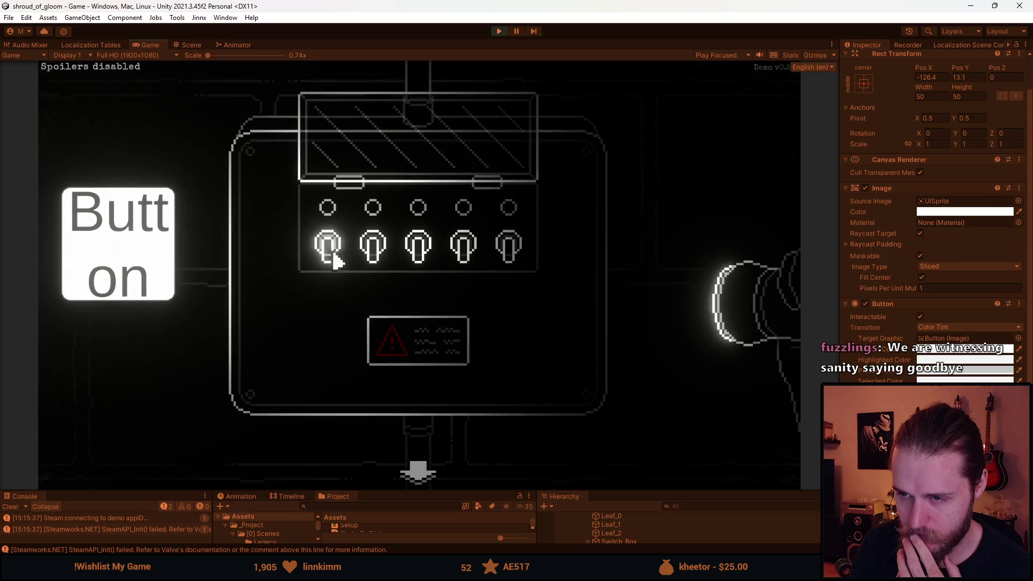
Step: Toggle the second, third, fourth, fifth and first switches to start a new attempt
{"action": "left_click", "coordinate": [377, 258]}
{"action": "left_click", "coordinate": [407, 260]}
{"action": "left_click", "coordinate": [371, 250]}
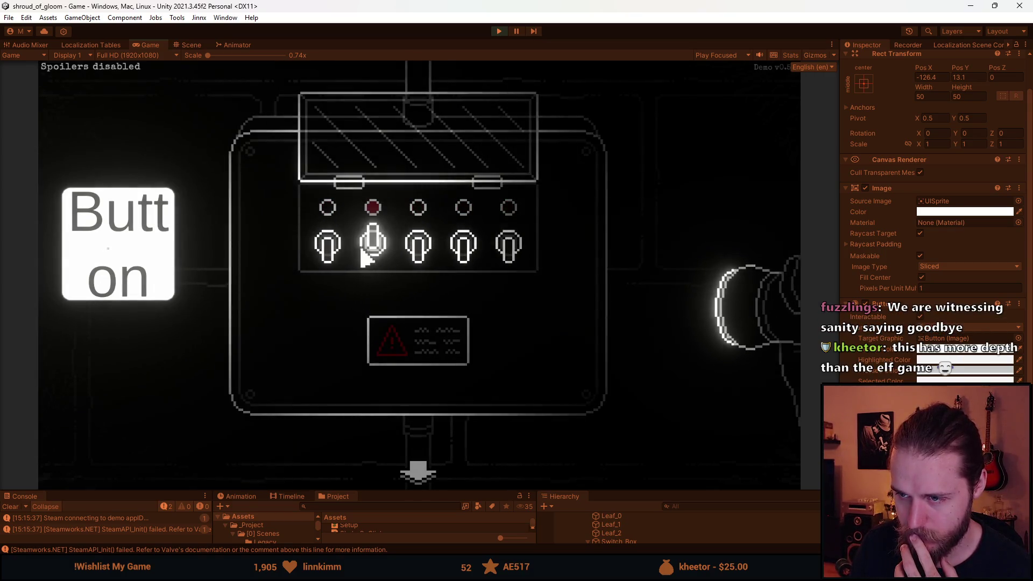
{"action": "left_click", "coordinate": [461, 259]}
{"action": "left_click", "coordinate": [506, 256]}
{"action": "left_click", "coordinate": [378, 257]}
{"action": "left_click", "coordinate": [461, 247]}
{"action": "left_click", "coordinate": [324, 255]}
Step: Flip the remaining switches, ending with the fifth and third, to light all five red
{"action": "left_click", "coordinate": [417, 257]}
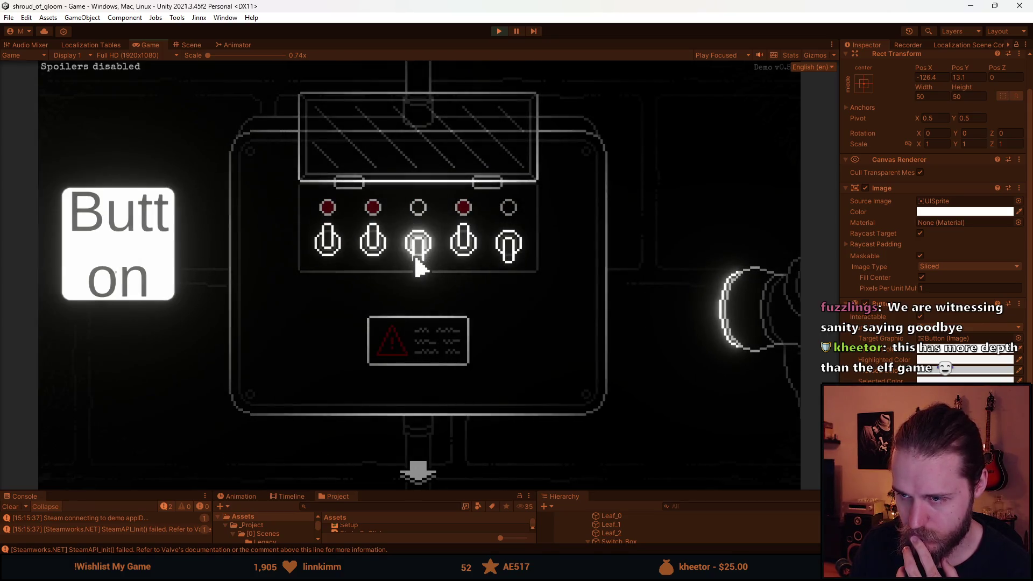
{"action": "left_click", "coordinate": [458, 254]}
{"action": "left_click", "coordinate": [461, 252]}
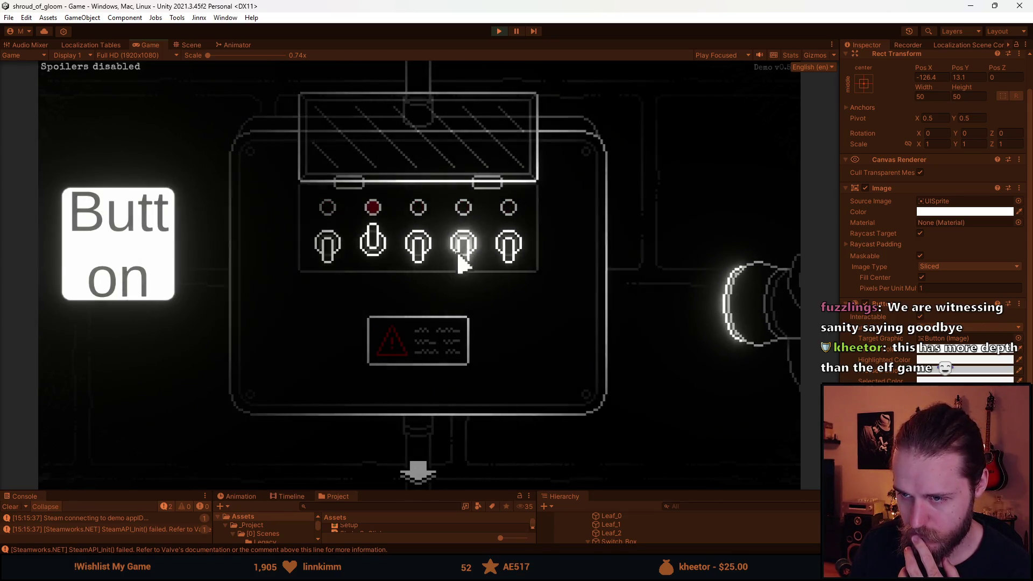
{"action": "left_click", "coordinate": [323, 250]}
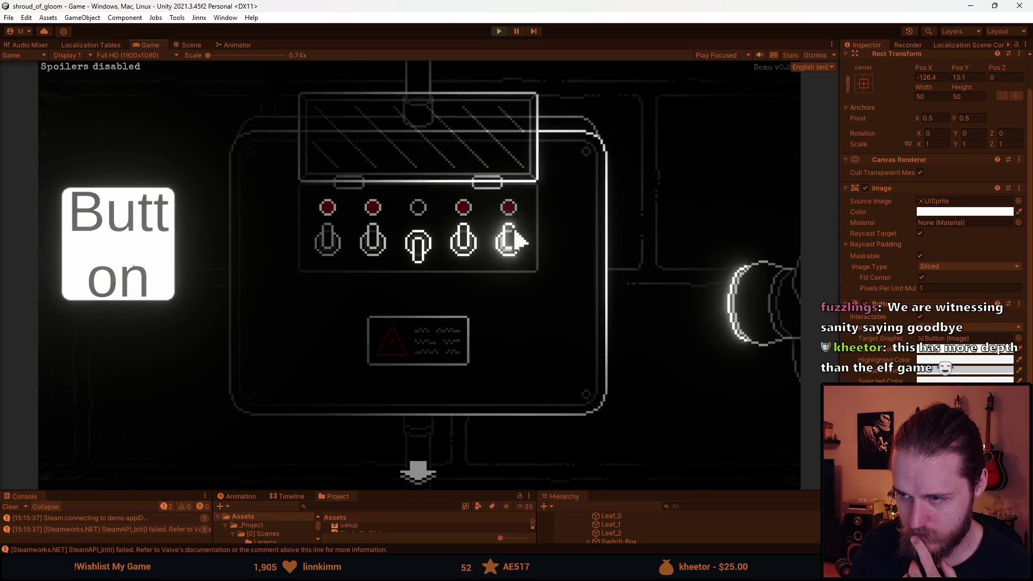
{"action": "left_click", "coordinate": [512, 253]}
{"action": "left_click", "coordinate": [416, 250]}
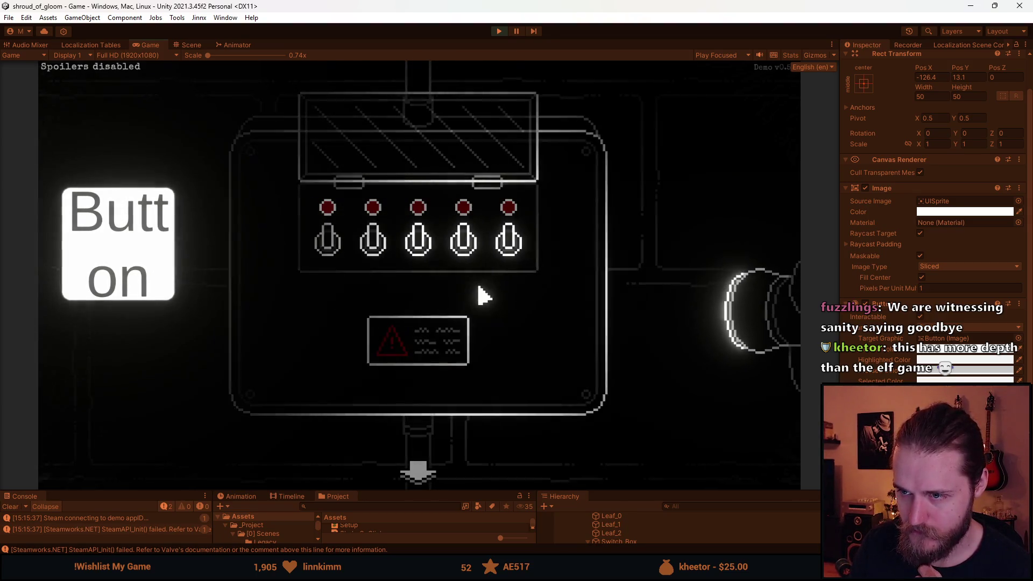
Step: After the reset, flip the second, third, fourth and fifth switches up
{"action": "left_click", "coordinate": [374, 252]}
{"action": "left_click", "coordinate": [418, 253]}
{"action": "left_click", "coordinate": [465, 251]}
{"action": "left_click", "coordinate": [377, 252]}
{"action": "left_click", "coordinate": [465, 252]}
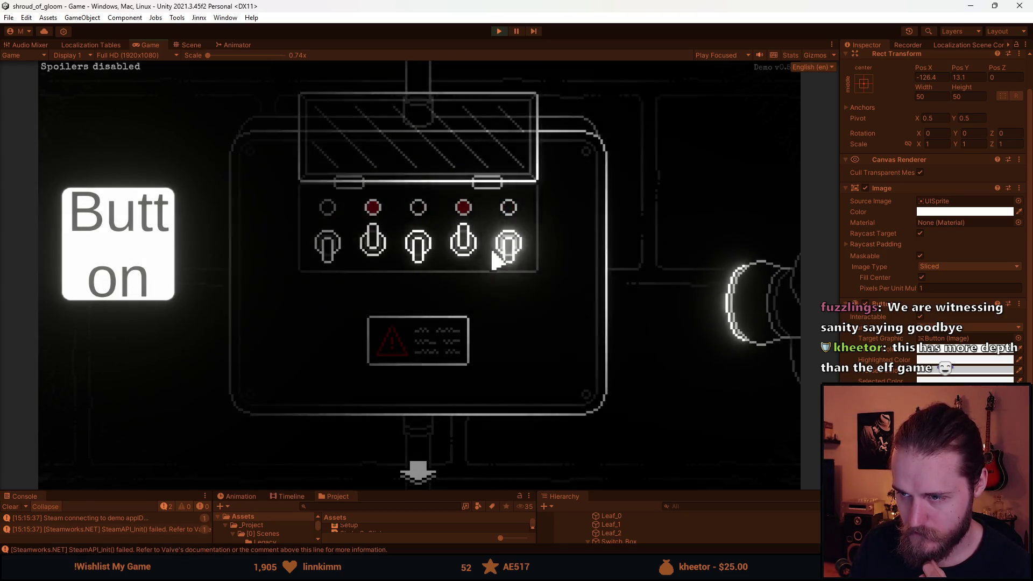
{"action": "left_click", "coordinate": [503, 253]}
Step: Flip the second, fourth, first and fifth switches until all five lights are lit again
{"action": "left_click", "coordinate": [374, 252]}
{"action": "left_click", "coordinate": [462, 253]}
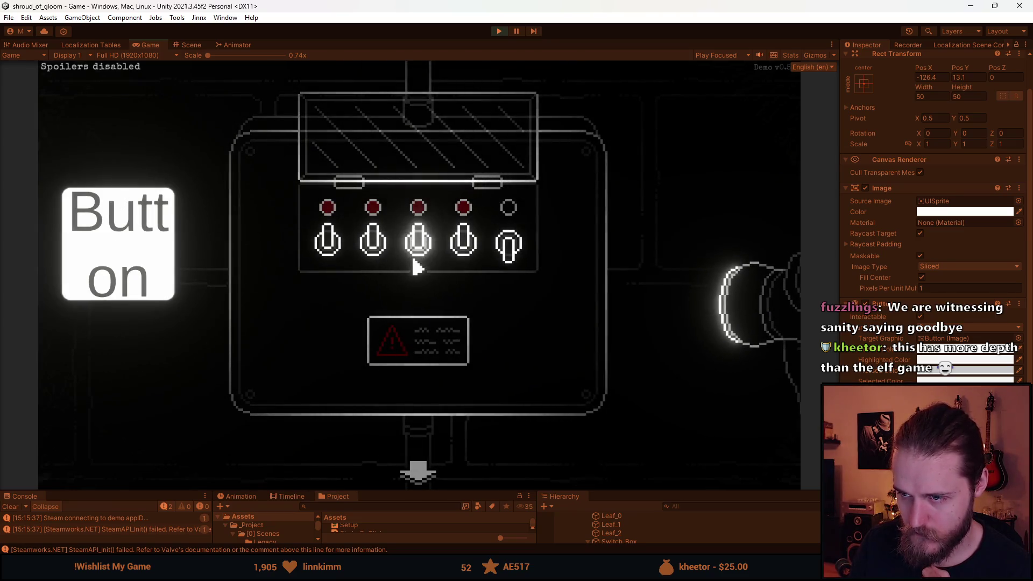
{"action": "left_click", "coordinate": [464, 253]}
{"action": "left_click", "coordinate": [329, 252]}
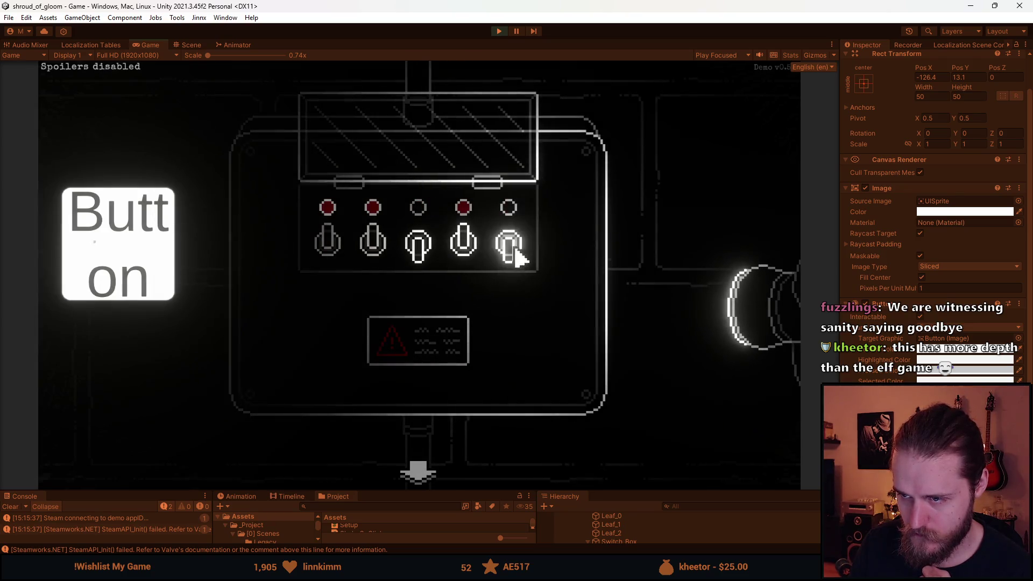
{"action": "left_click", "coordinate": [509, 253]}
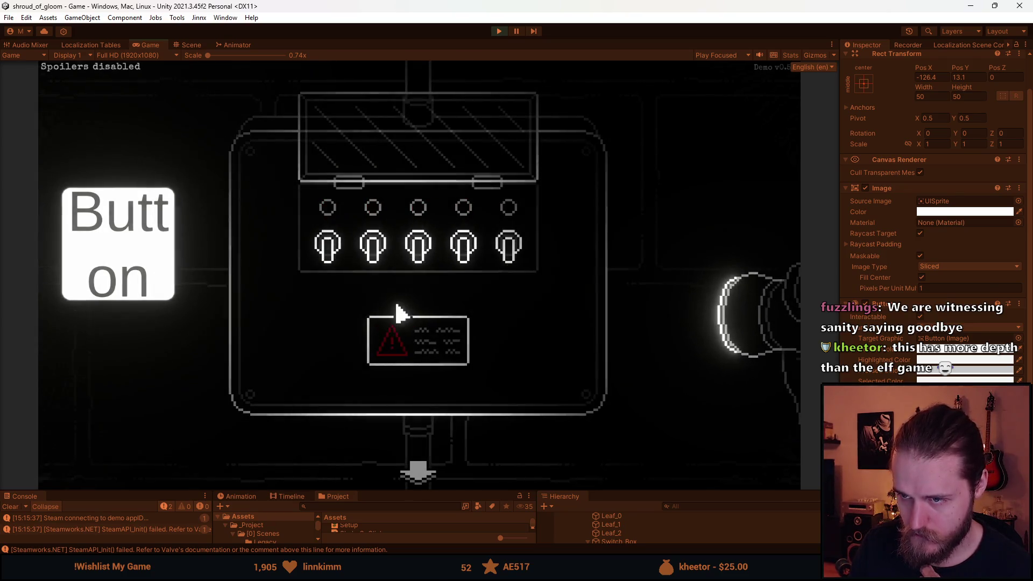
{"action": "left_click", "coordinate": [421, 253]}
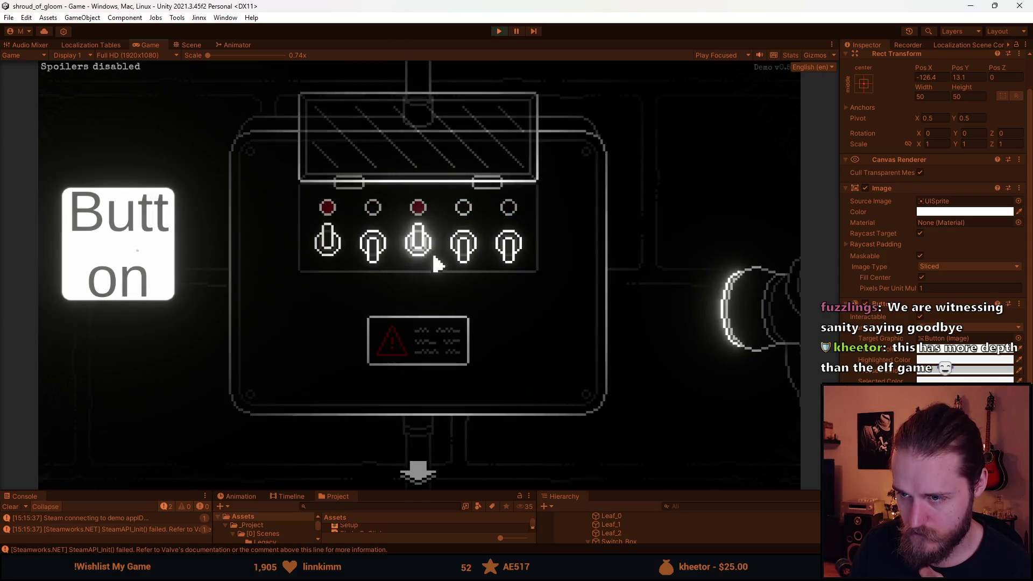
{"action": "left_click", "coordinate": [463, 261]}
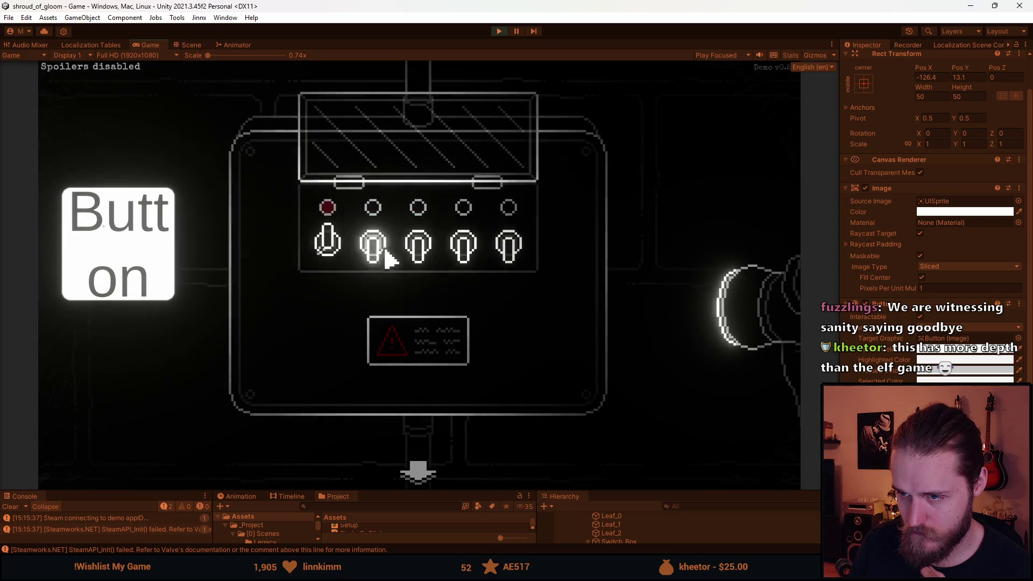
{"action": "left_click", "coordinate": [509, 250]}
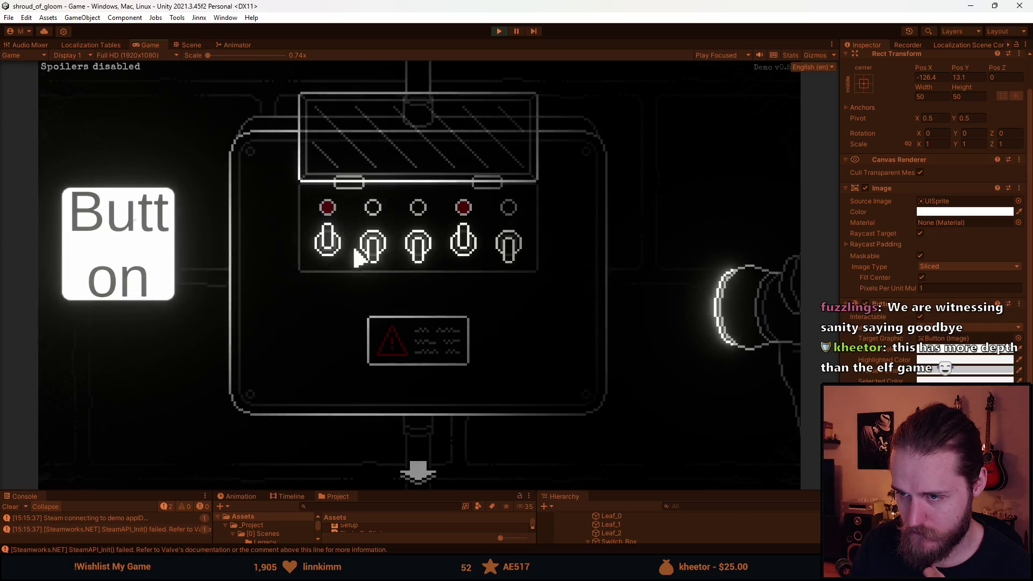
Step: Reset the panel with the debug Button and flip the fourth and first switches again
{"action": "left_click", "coordinate": [461, 248]}
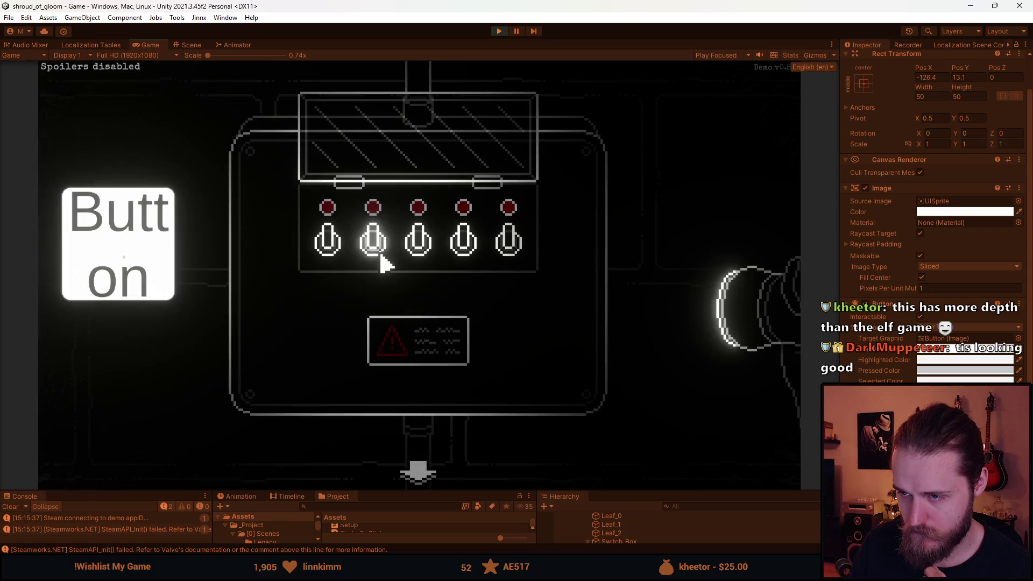
{"action": "left_click", "coordinate": [149, 271]}
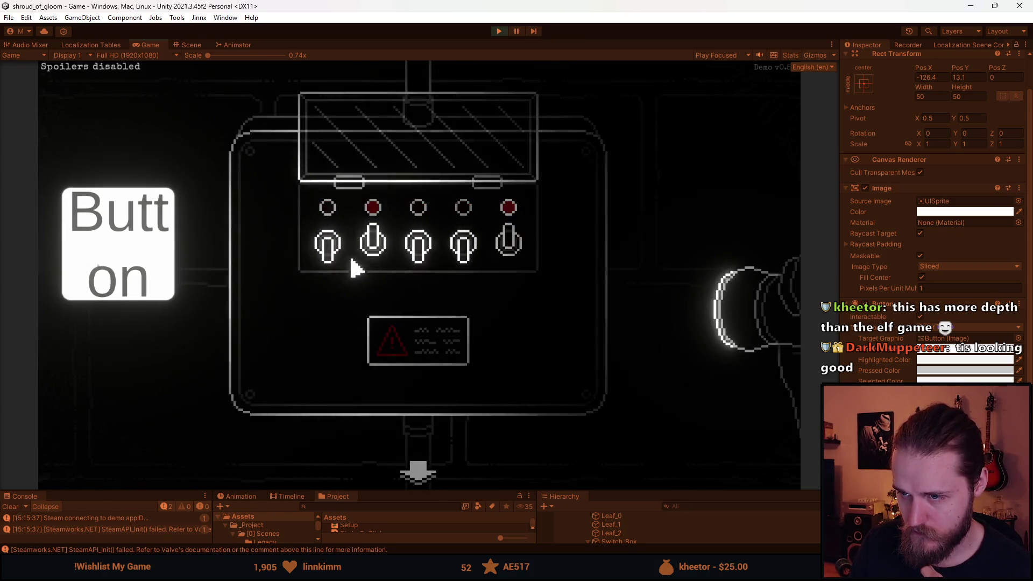
{"action": "left_click", "coordinate": [464, 267]}
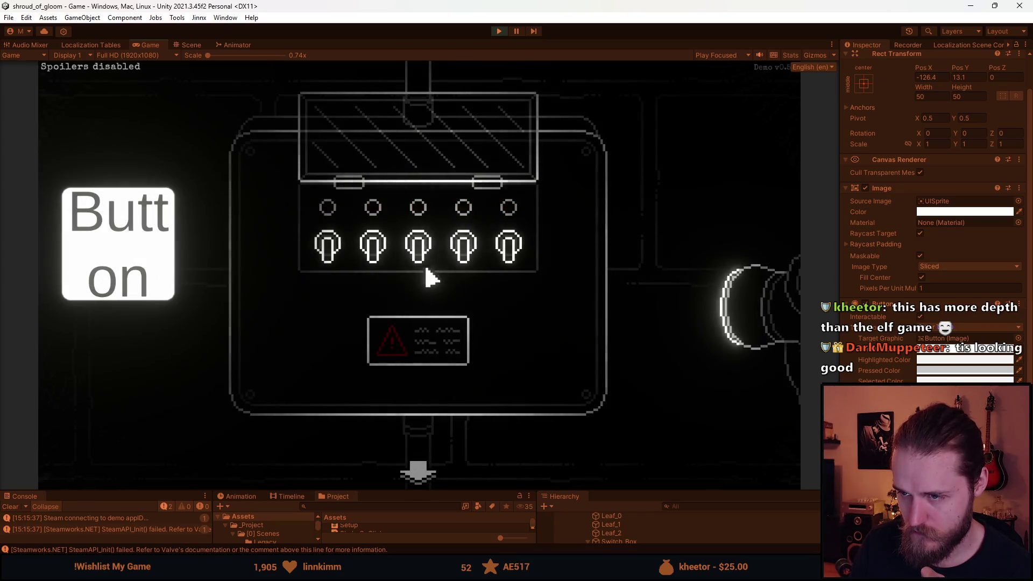
{"action": "left_click", "coordinate": [417, 254]}
{"action": "left_click", "coordinate": [451, 269]}
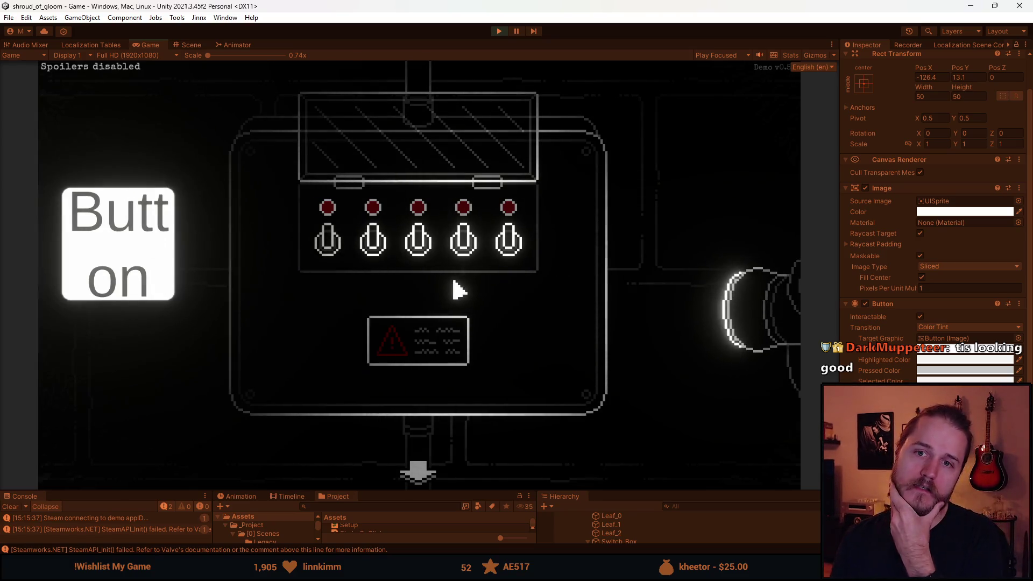
Step: Reset the panel, flip all five switches up to light every indicator, then reset again
{"action": "left_click", "coordinate": [148, 230]}
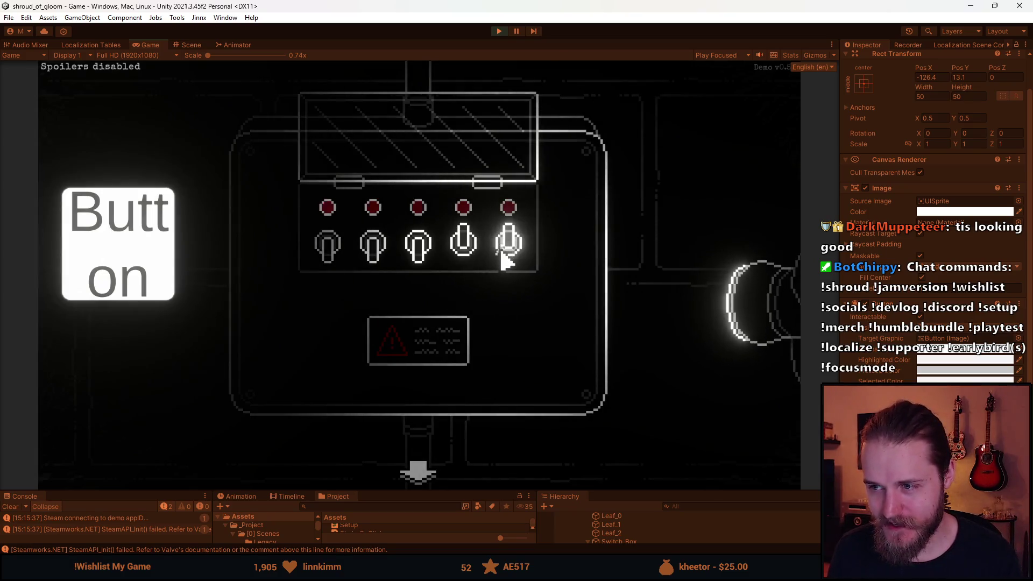
{"action": "left_click", "coordinate": [452, 253]}
{"action": "left_click", "coordinate": [329, 257]}
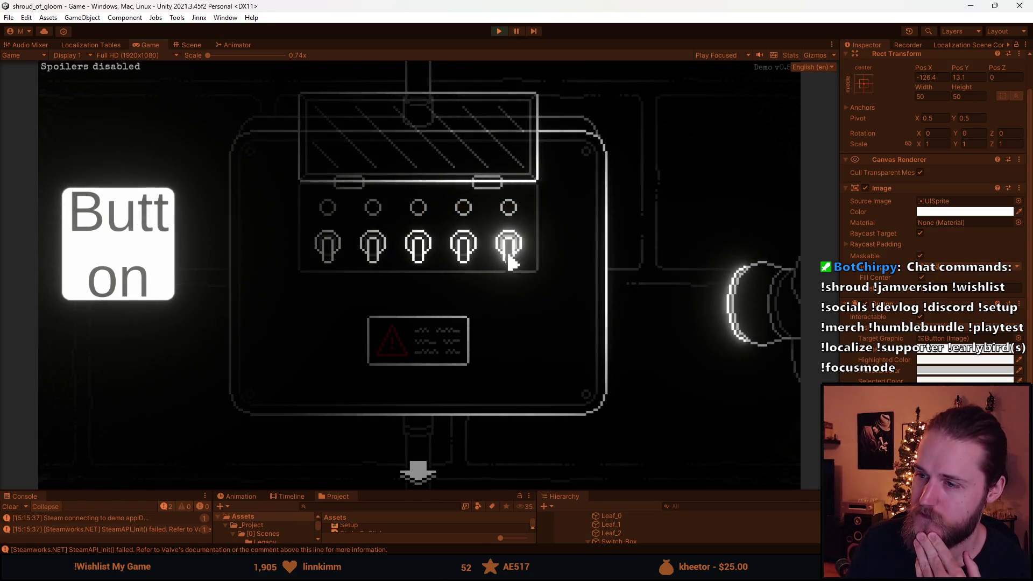
{"action": "left_click", "coordinate": [460, 258]}
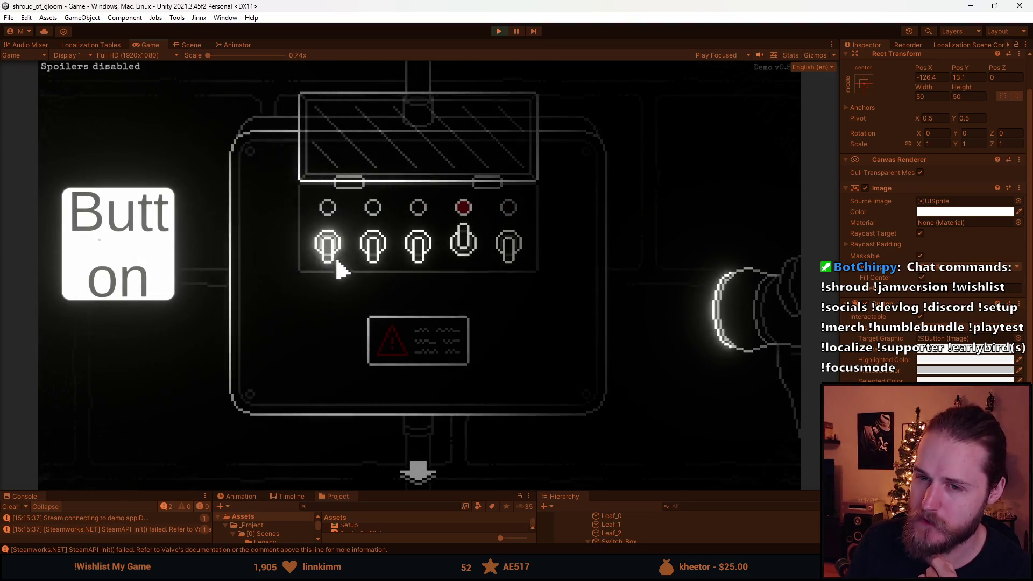
{"action": "left_click", "coordinate": [449, 250]}
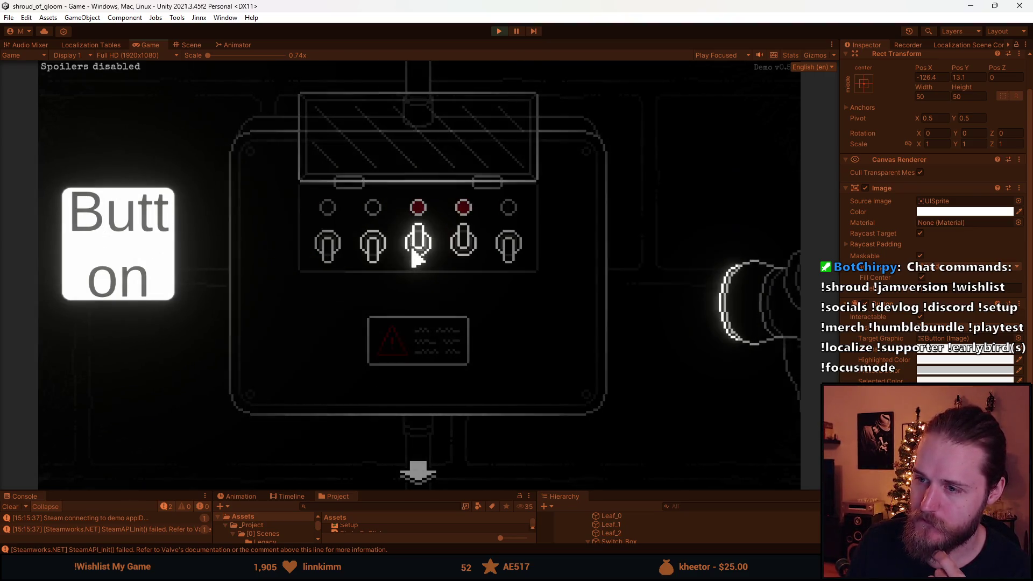
{"action": "left_click", "coordinate": [365, 249]}
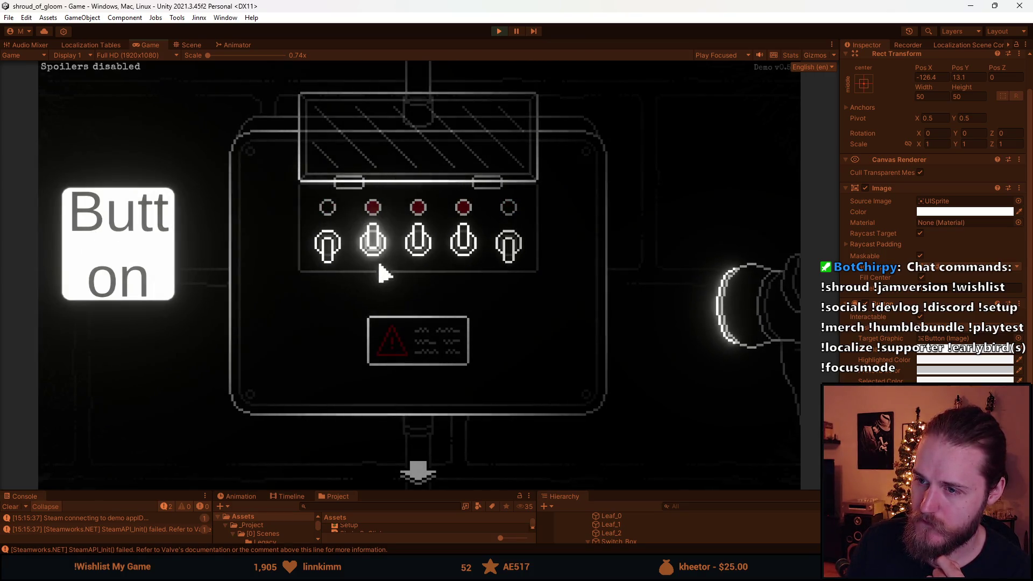
{"action": "left_click", "coordinate": [417, 250]}
{"action": "left_click", "coordinate": [505, 245]}
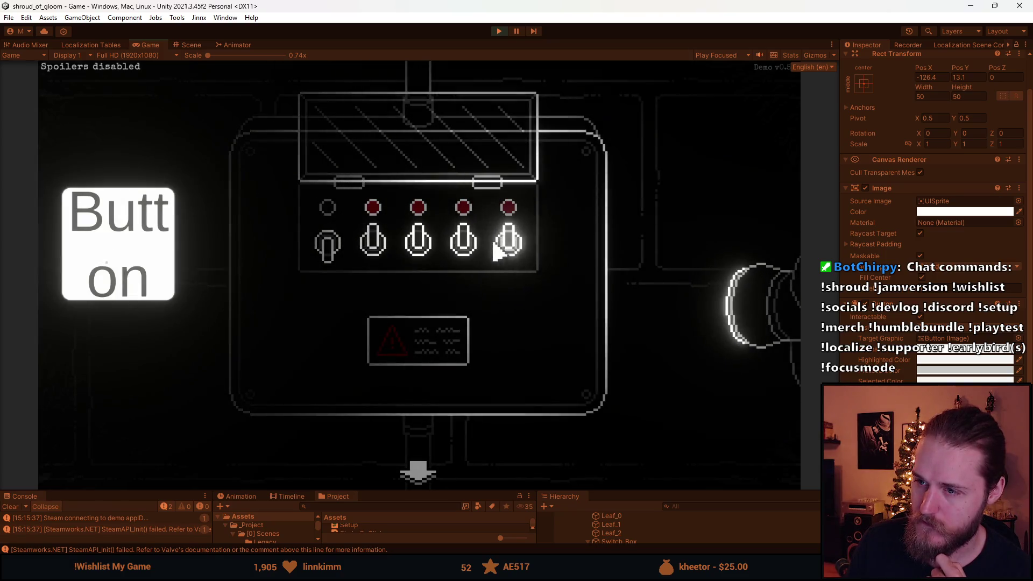
{"action": "left_click", "coordinate": [329, 248]}
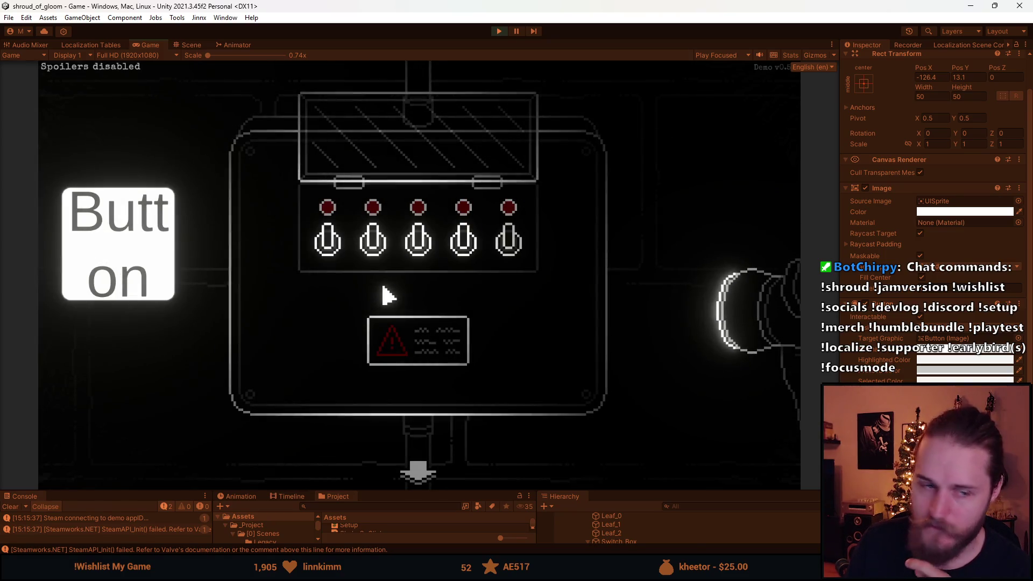
{"action": "left_click", "coordinate": [152, 258]}
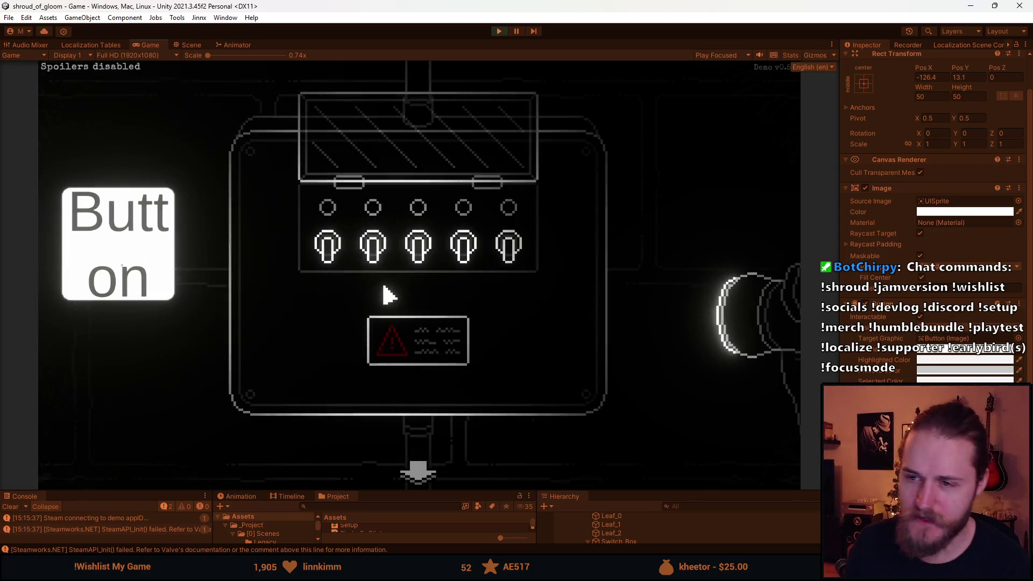
Step: Pause the game, glance at the audio settings, then back out and resume
{"action": "key", "text": "Escape"}
{"action": "left_click", "coordinate": [418, 288]}
{"action": "left_click", "coordinate": [422, 260]}
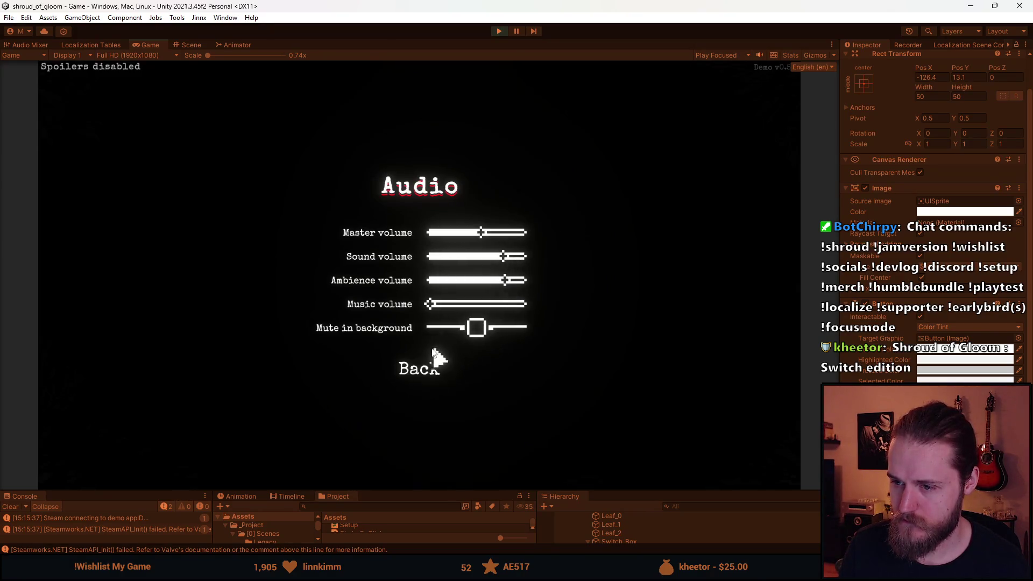
{"action": "left_click", "coordinate": [430, 369]}
{"action": "left_click", "coordinate": [429, 378]}
{"action": "left_click", "coordinate": [434, 263]}
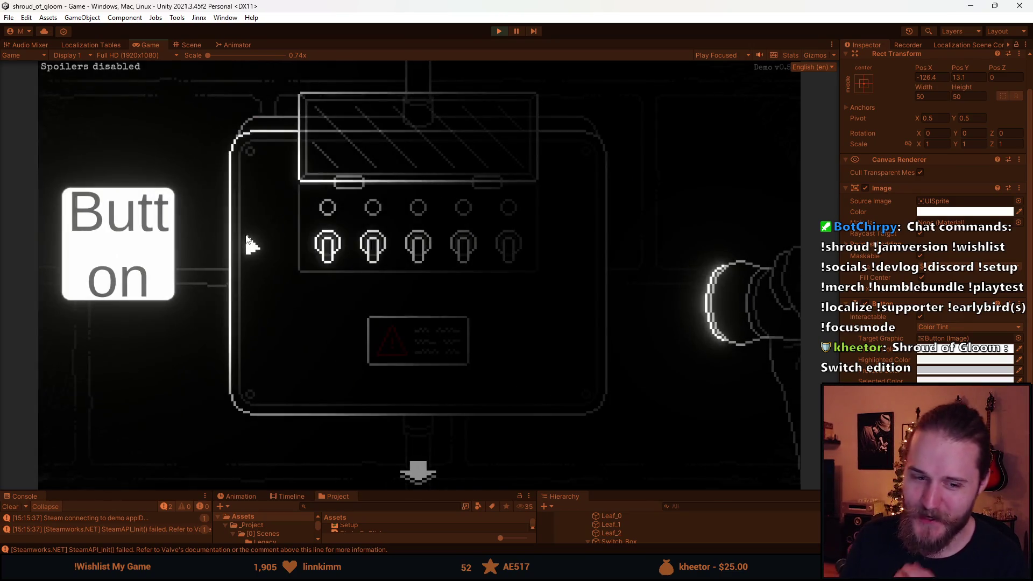
Step: Flip the toggles through another full sequence until the panel resets
{"action": "left_click", "coordinate": [334, 251]}
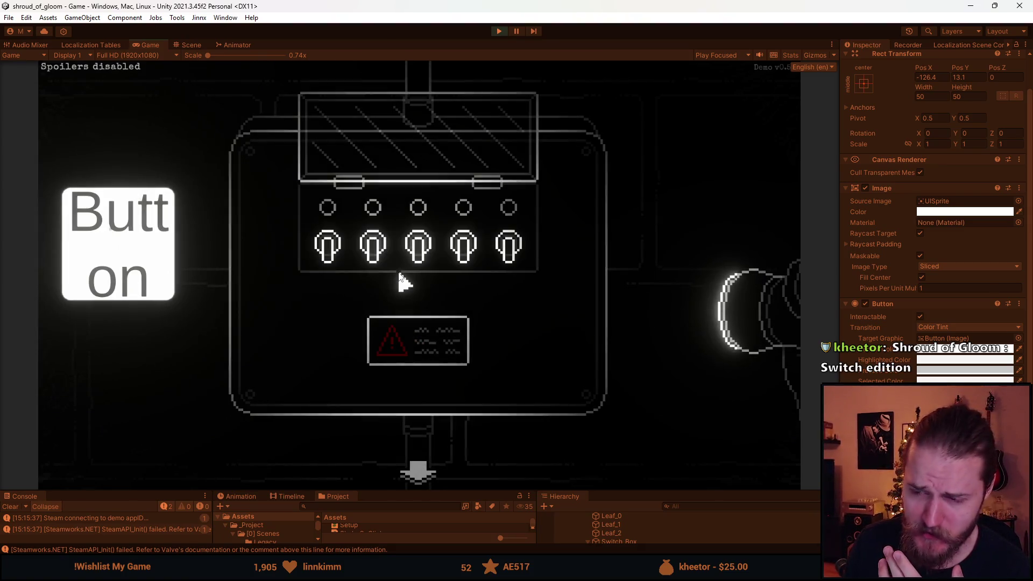
{"action": "left_click", "coordinate": [382, 248]}
{"action": "left_click", "coordinate": [425, 269]}
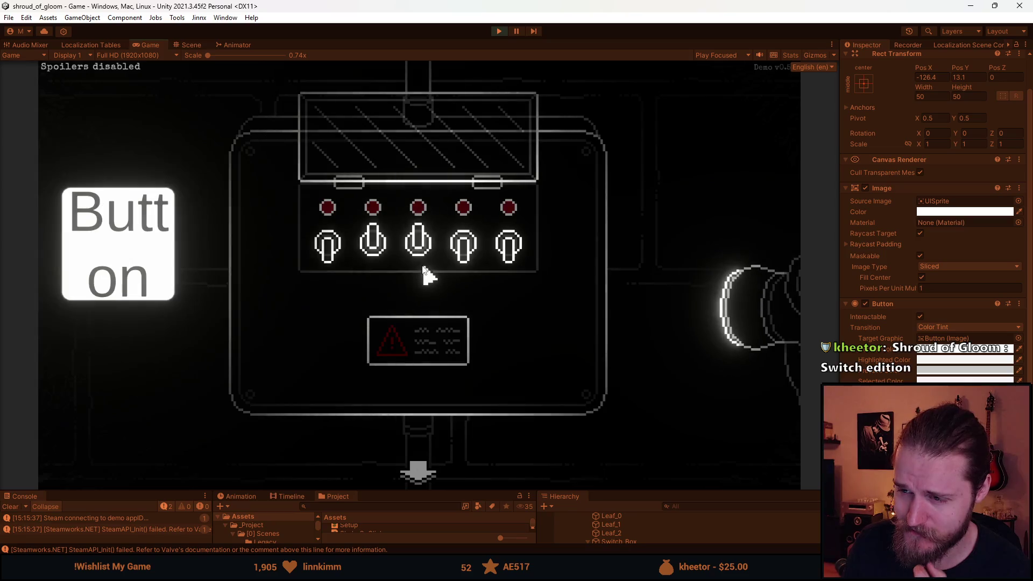
{"action": "left_click", "coordinate": [466, 263]}
{"action": "left_click", "coordinate": [511, 259]}
{"action": "left_click", "coordinate": [337, 258]}
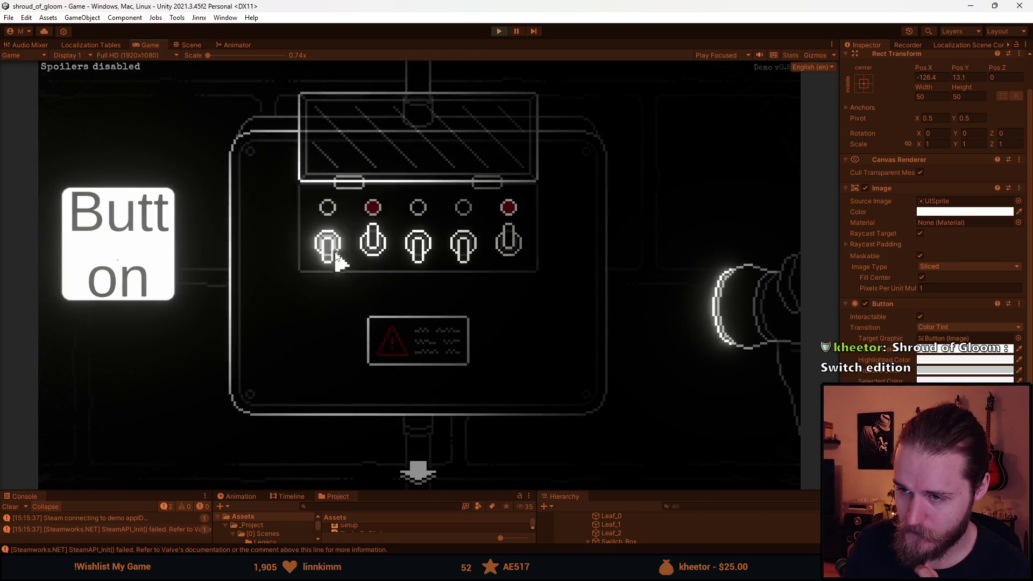
{"action": "left_click", "coordinate": [511, 245]}
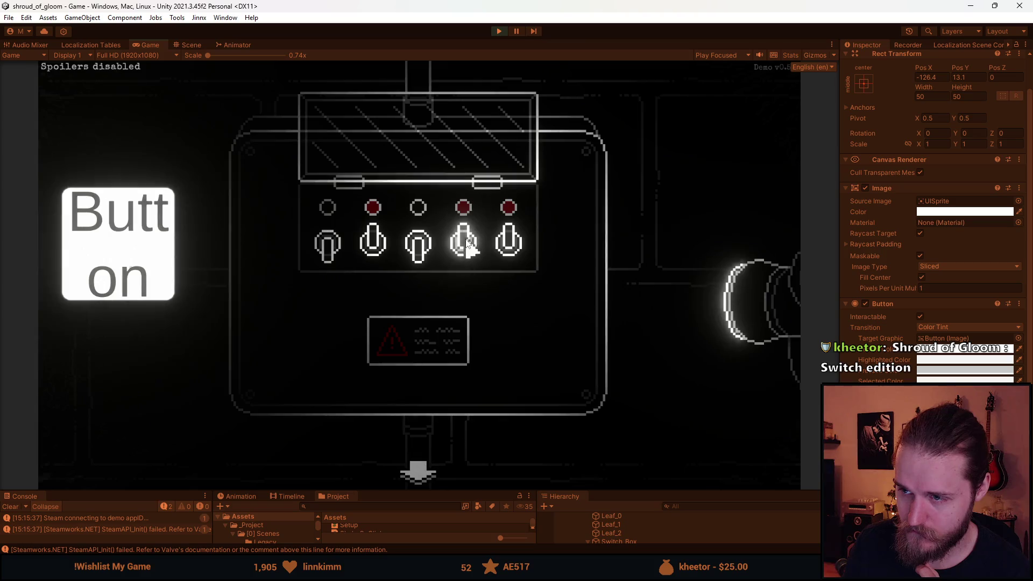
{"action": "left_click", "coordinate": [463, 243]}
{"action": "left_click", "coordinate": [424, 259]}
{"action": "left_click", "coordinate": [503, 250]}
{"action": "left_click", "coordinate": [329, 258]}
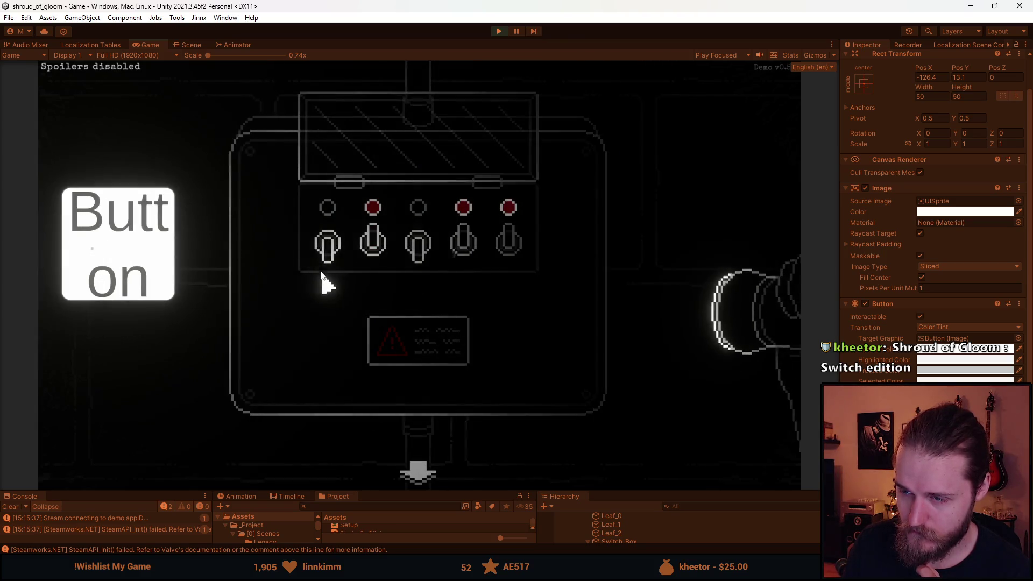
{"action": "left_click", "coordinate": [418, 257]}
{"action": "left_click", "coordinate": [142, 274]}
Step: Try new combinations of toggles 3, 2, 5, 4 and 1 until the panel resets
{"action": "left_click", "coordinate": [417, 253]}
{"action": "left_click", "coordinate": [376, 253]}
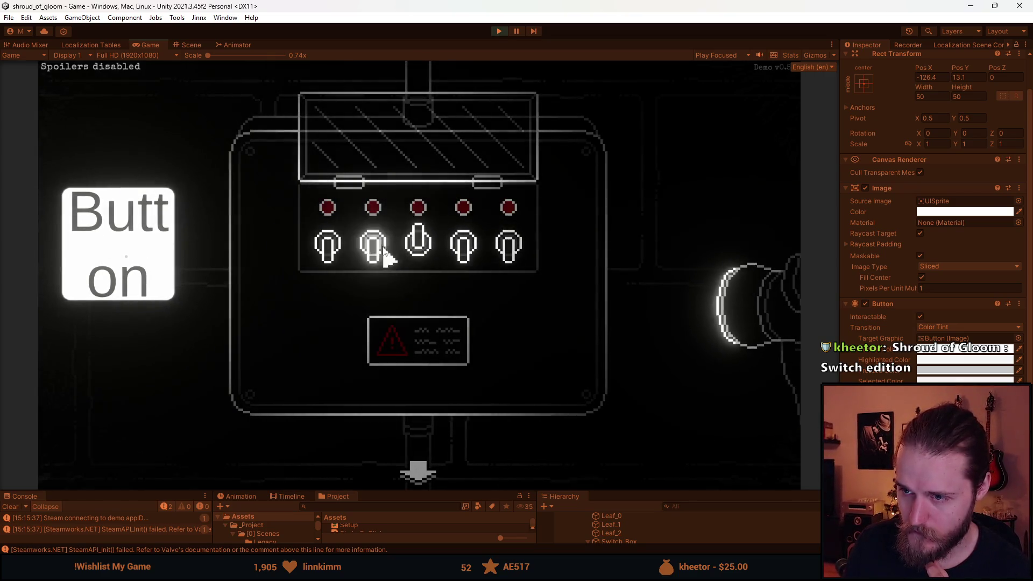
{"action": "left_click", "coordinate": [508, 250]}
{"action": "left_click", "coordinate": [463, 250]}
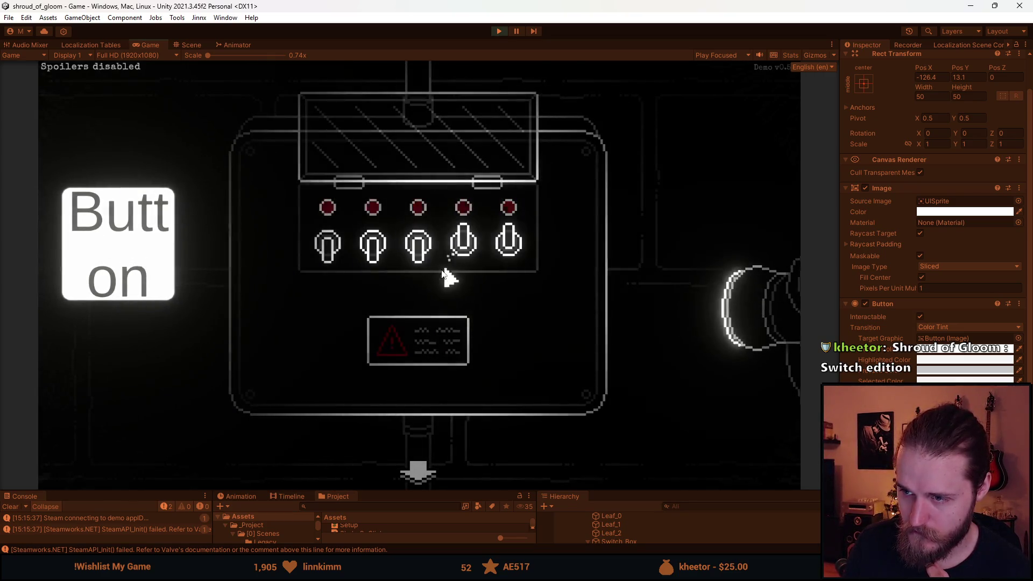
{"action": "left_click", "coordinate": [506, 252]}
{"action": "left_click", "coordinate": [508, 248]}
{"action": "left_click", "coordinate": [503, 255]}
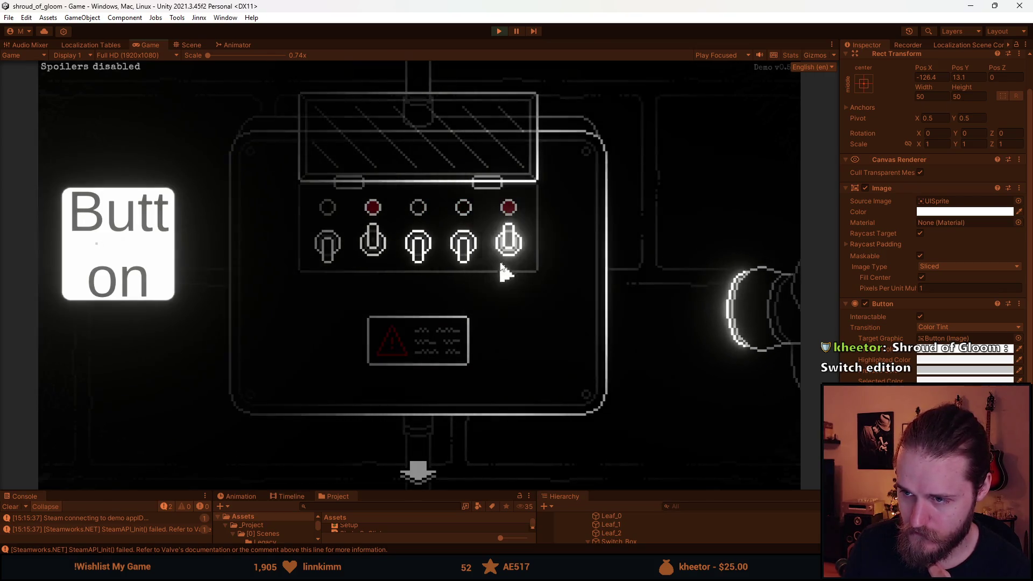
{"action": "left_click", "coordinate": [325, 247]}
{"action": "left_click", "coordinate": [511, 247]}
{"action": "left_click", "coordinate": [477, 252]}
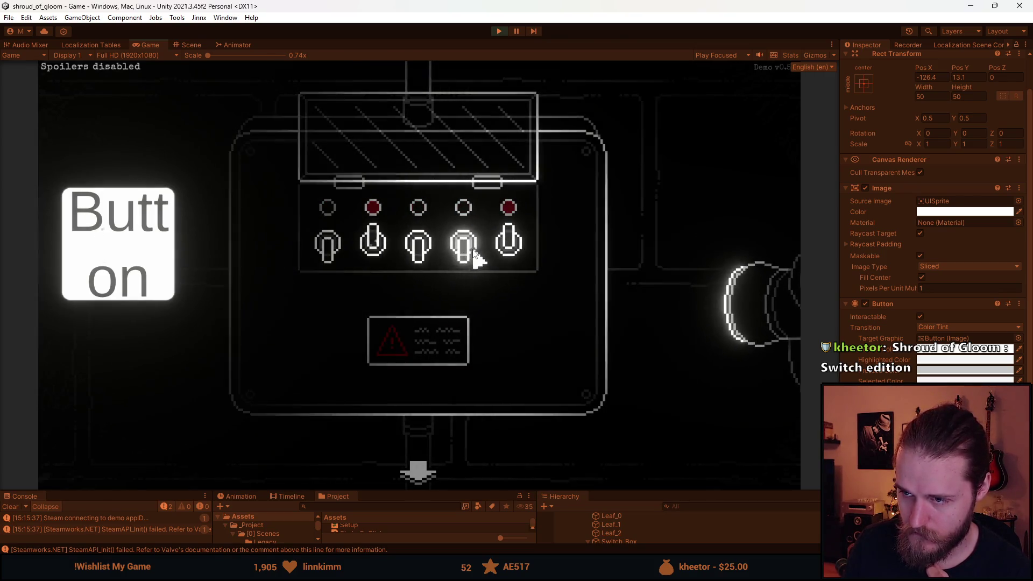
{"action": "left_click", "coordinate": [325, 245]}
Step: Keep testing toggle patterns, ending on a fresh attempt with switches 1 and 4 lit
{"action": "left_click", "coordinate": [461, 252]}
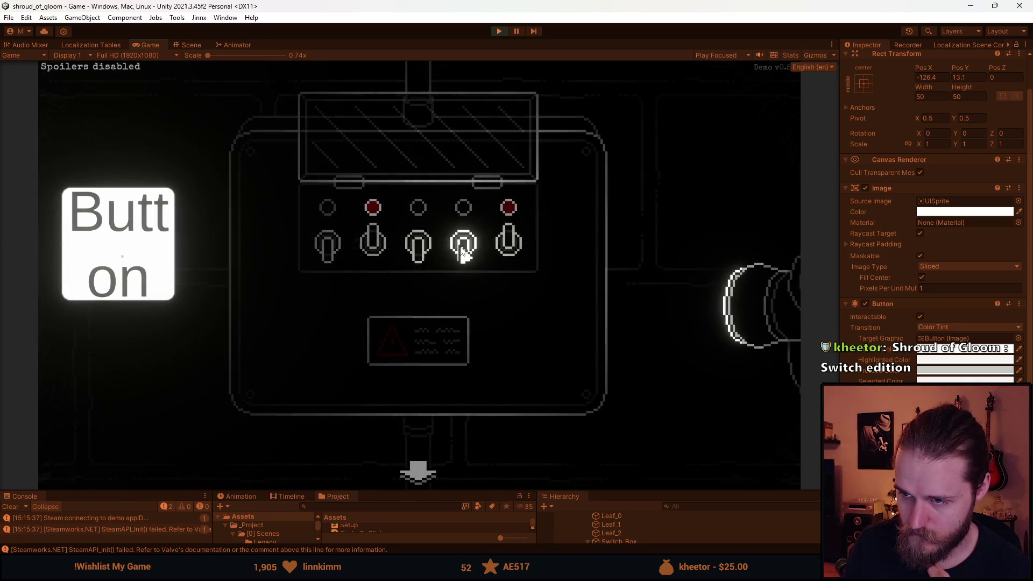
{"action": "left_click", "coordinate": [345, 252]}
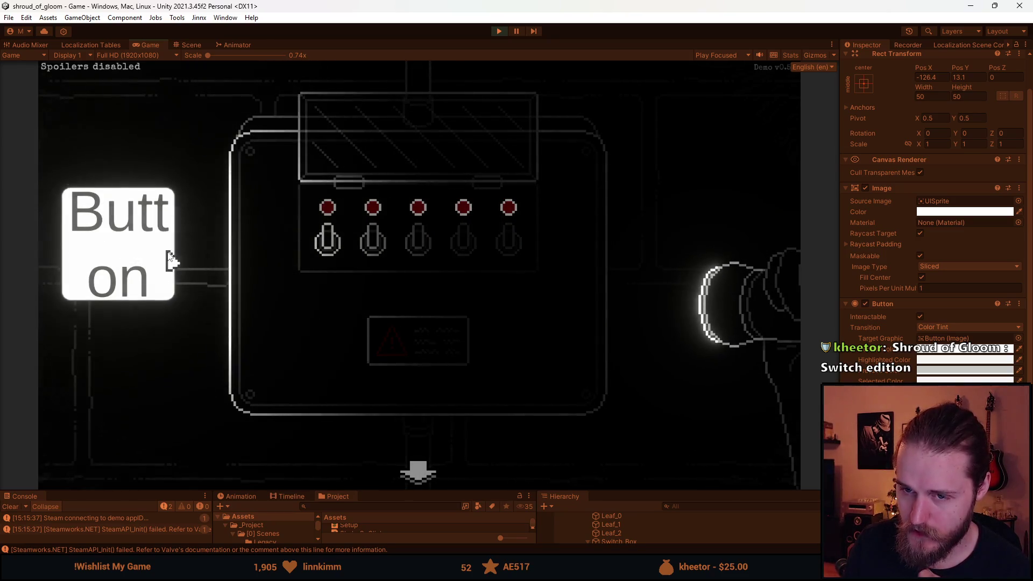
{"action": "left_click", "coordinate": [422, 259]}
{"action": "left_click", "coordinate": [426, 254]}
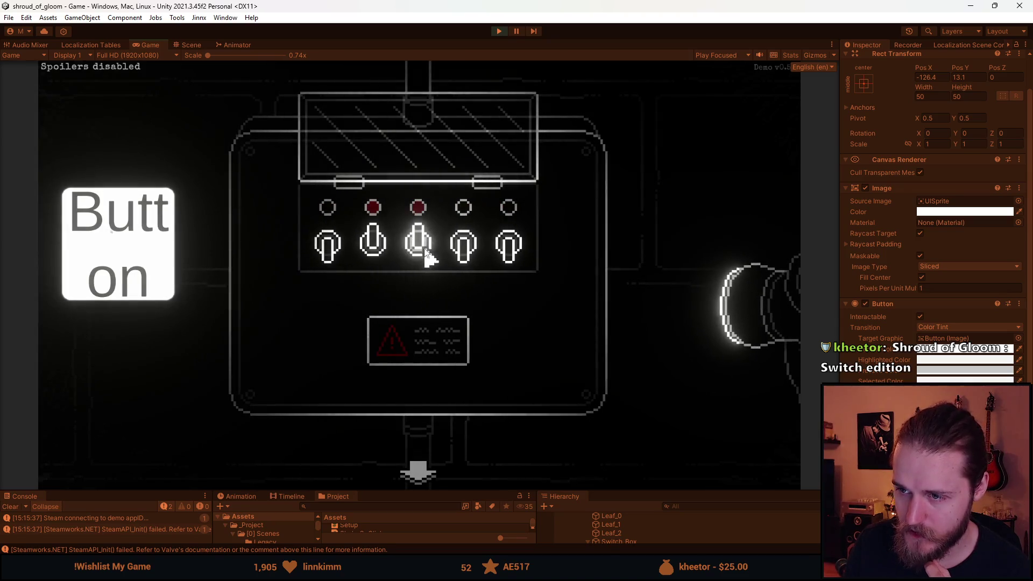
{"action": "left_click", "coordinate": [379, 253]}
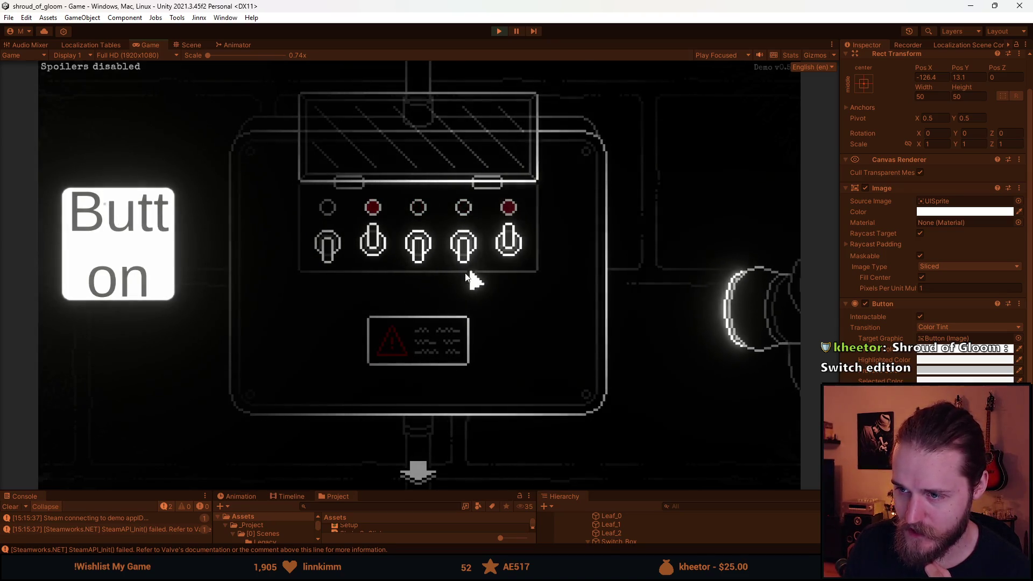
{"action": "left_click", "coordinate": [373, 247]}
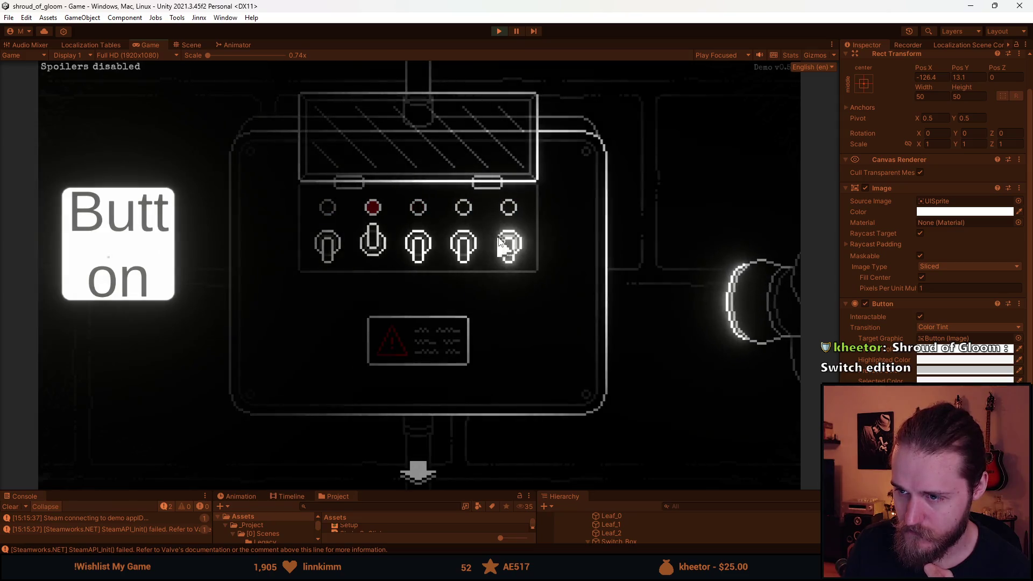
{"action": "left_click", "coordinate": [456, 253]}
{"action": "left_click", "coordinate": [421, 254]}
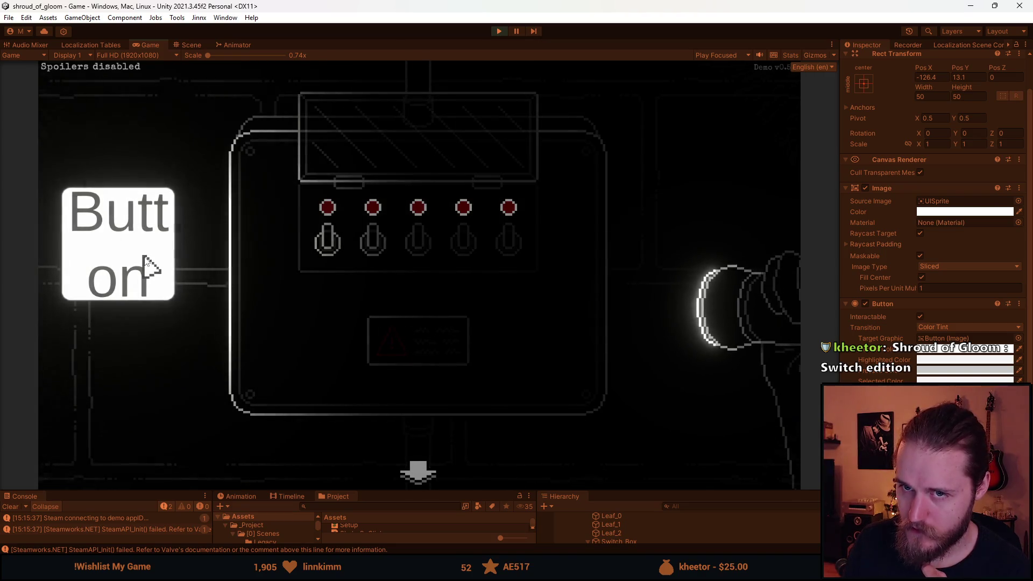
{"action": "left_click", "coordinate": [340, 256]}
{"action": "left_click", "coordinate": [370, 264]}
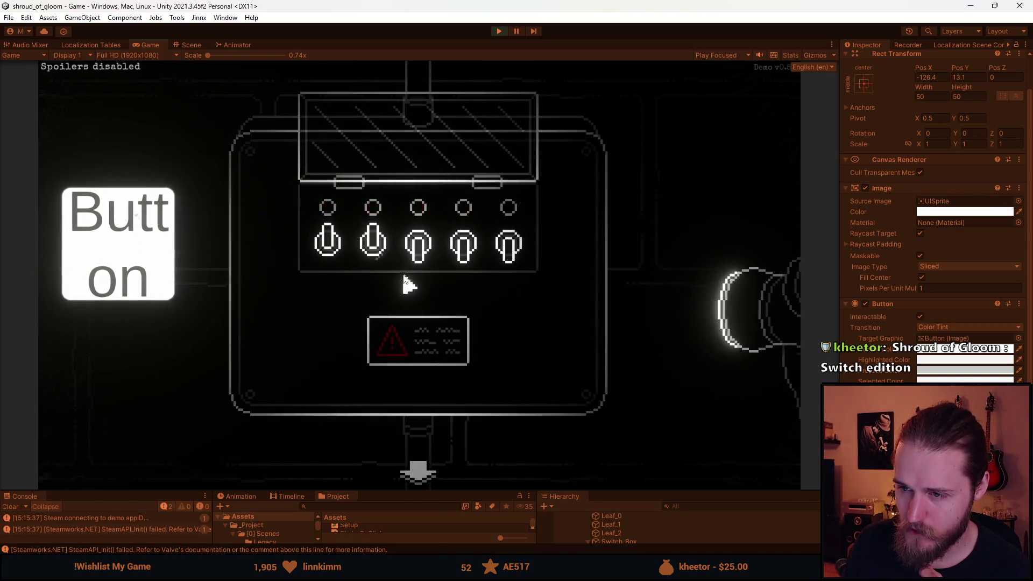
{"action": "left_click", "coordinate": [324, 259]}
{"action": "left_click", "coordinate": [333, 252]}
{"action": "left_click", "coordinate": [461, 257]}
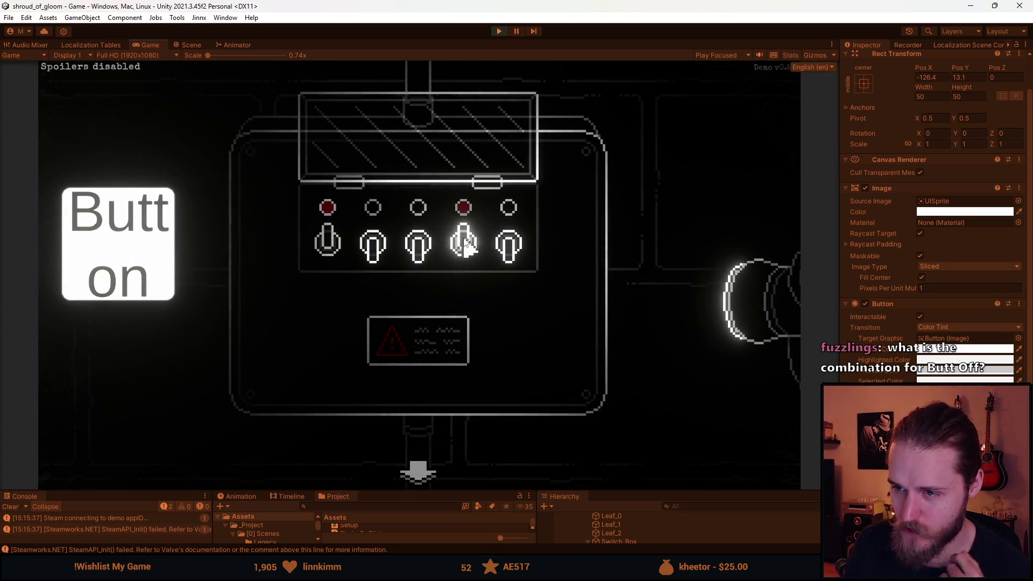
Step: Light toggles 2, 5 and 3 so all glow, then try 1, 2 and 4 until the panel resets
{"action": "left_click", "coordinate": [372, 258]}
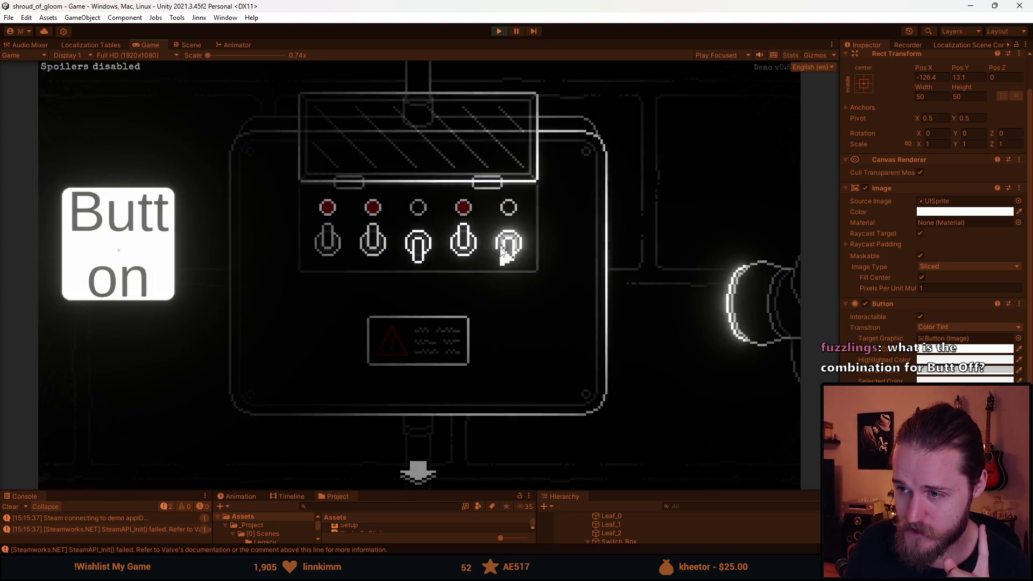
{"action": "left_click", "coordinate": [516, 258]}
{"action": "left_click", "coordinate": [430, 263]}
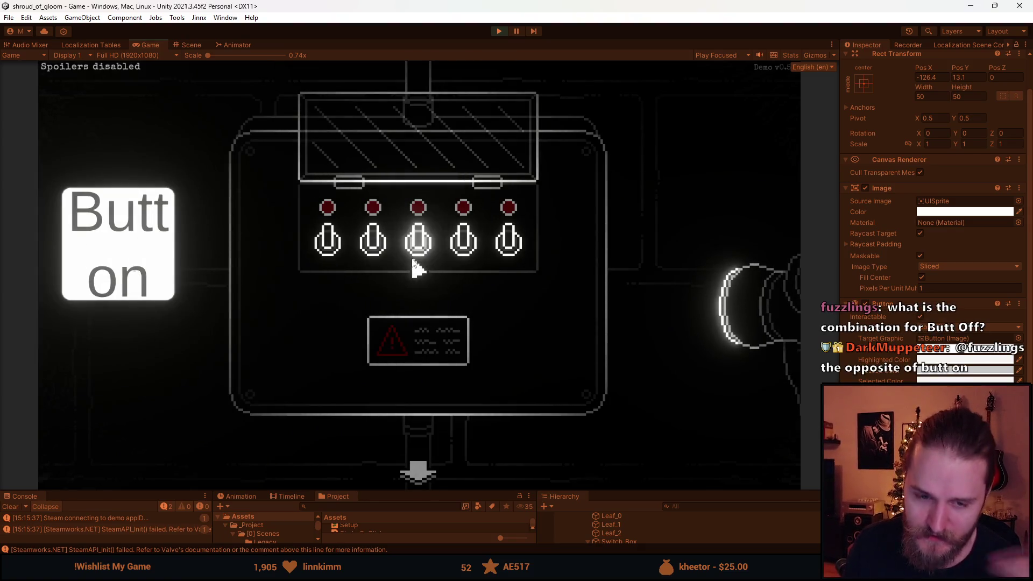
{"action": "left_click", "coordinate": [142, 255]}
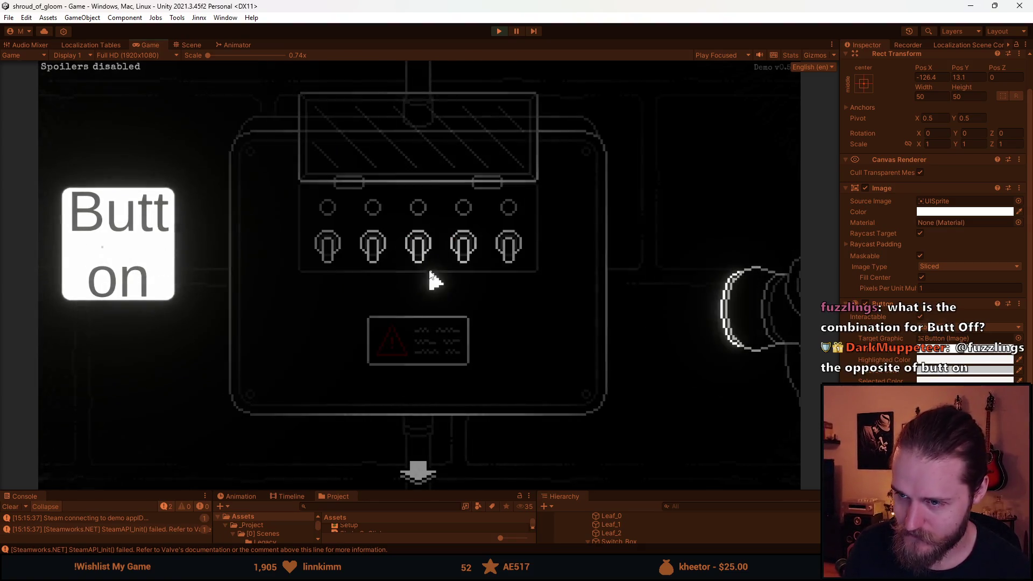
{"action": "left_click", "coordinate": [334, 252]}
{"action": "left_click", "coordinate": [383, 264]}
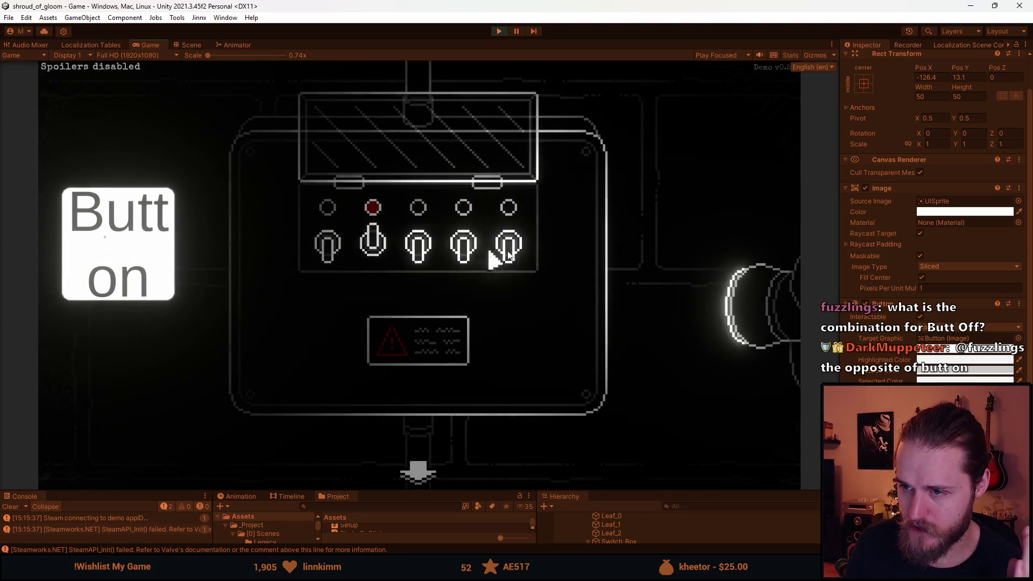
{"action": "left_click", "coordinate": [472, 263]}
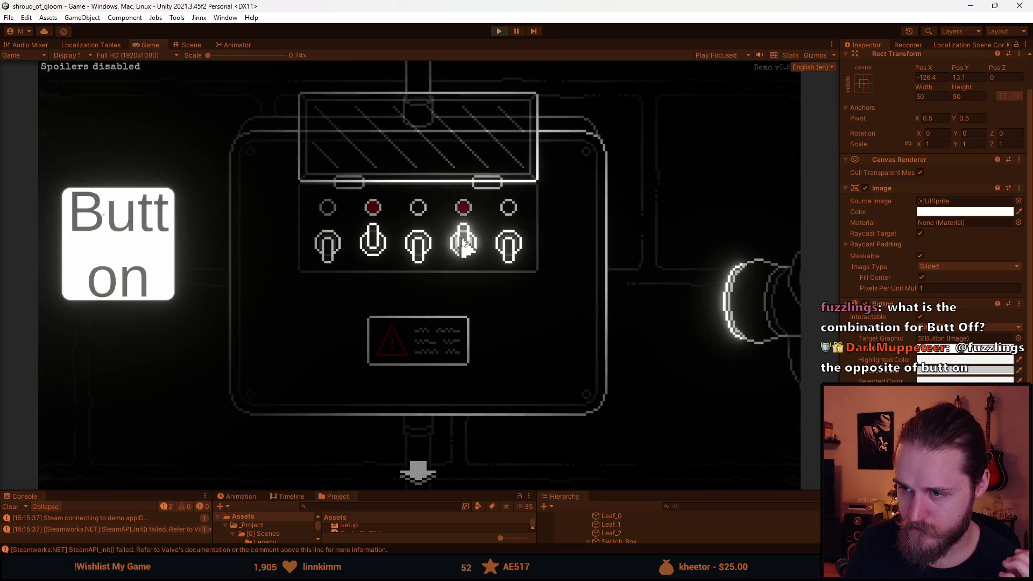
{"action": "left_click", "coordinate": [334, 240]}
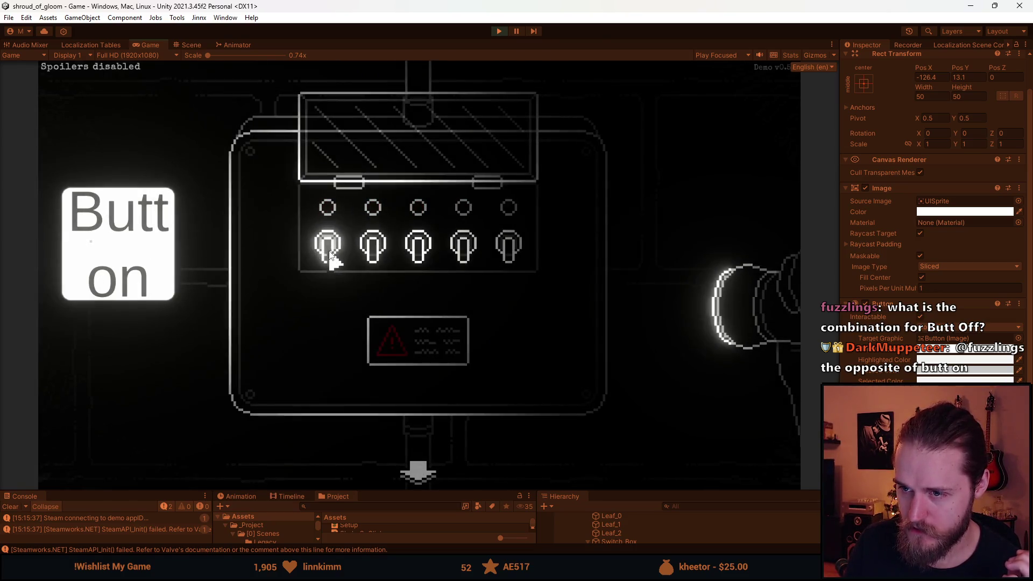
Step: Flip toggles 2, 4 and 3 up, reset, then light all five switches
{"action": "left_click", "coordinate": [366, 252]}
{"action": "left_click", "coordinate": [461, 258]}
{"action": "left_click", "coordinate": [419, 258]}
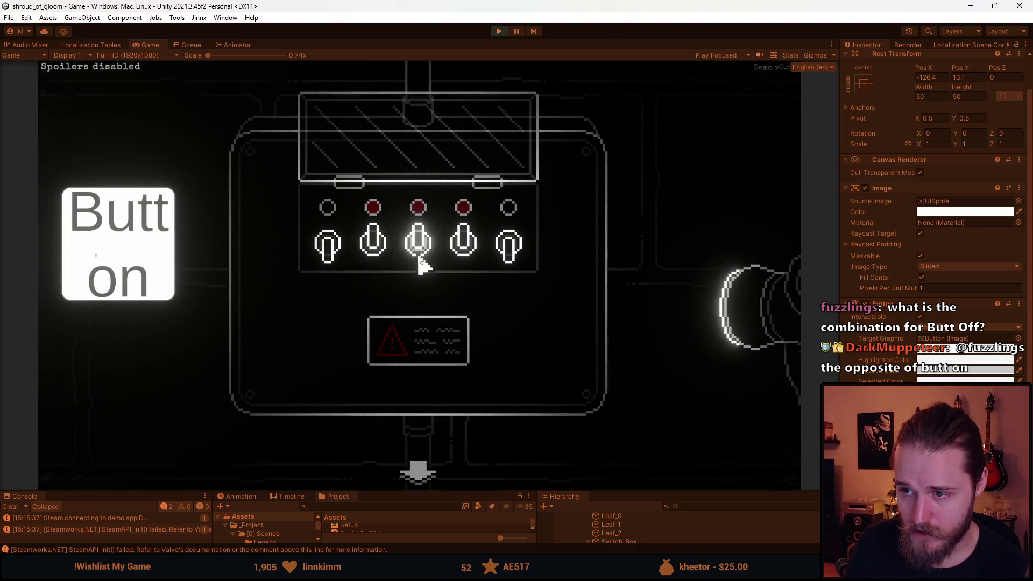
{"action": "left_click", "coordinate": [329, 247]}
{"action": "left_click", "coordinate": [373, 244]}
{"action": "left_click", "coordinate": [463, 247]}
{"action": "left_click", "coordinate": [418, 244]}
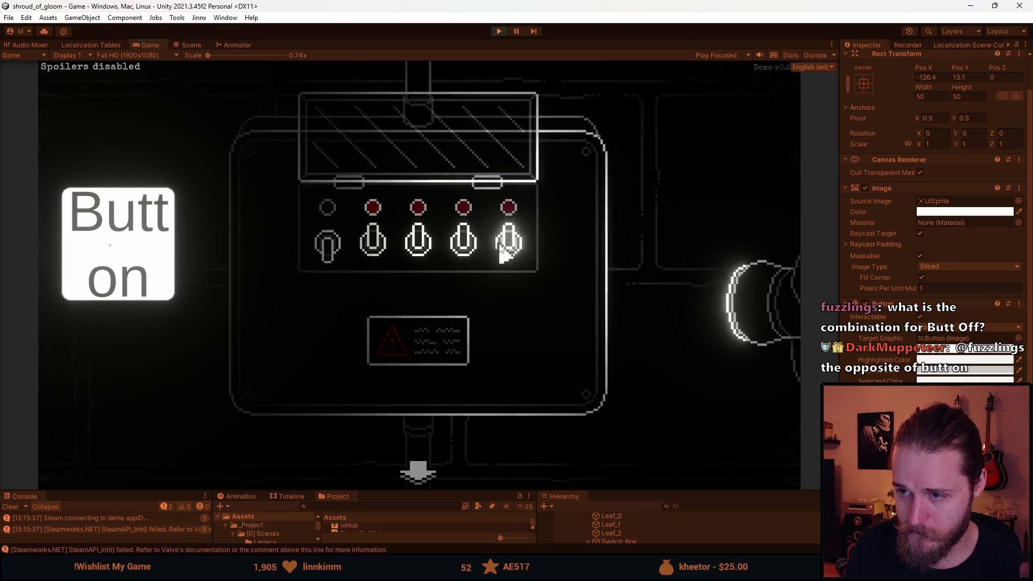
{"action": "left_click", "coordinate": [499, 245]}
{"action": "left_click", "coordinate": [340, 246]}
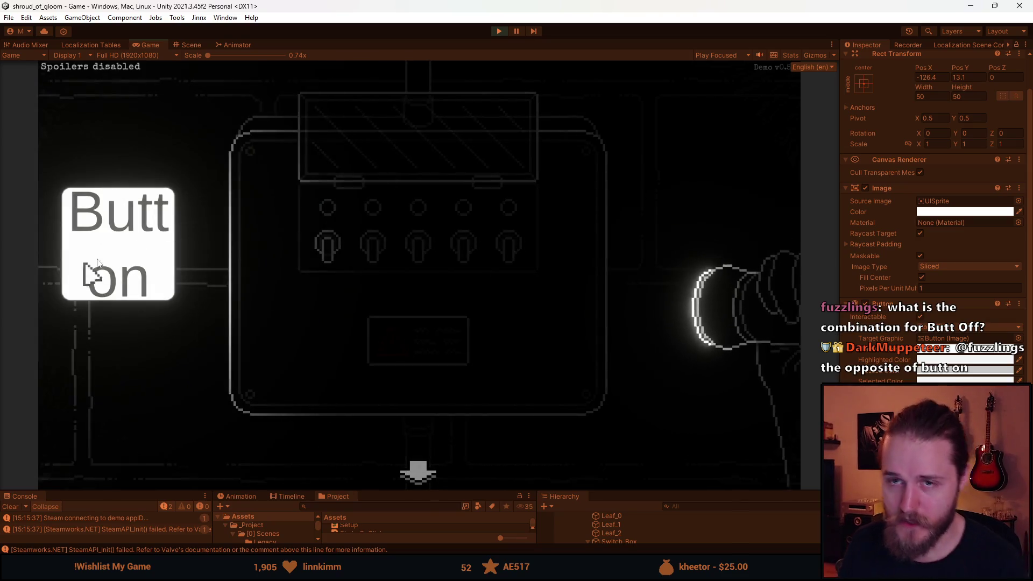
Step: Try further combinations of toggles 3, 4, 5, 1 and 2, then pause with Escape
{"action": "left_click", "coordinate": [418, 245]}
{"action": "left_click", "coordinate": [463, 245]}
{"action": "left_click", "coordinate": [509, 245]}
{"action": "left_click", "coordinate": [329, 249]}
{"action": "left_click", "coordinate": [466, 250]}
{"action": "left_click", "coordinate": [423, 250]}
{"action": "left_click", "coordinate": [466, 253]}
{"action": "left_click", "coordinate": [409, 251]}
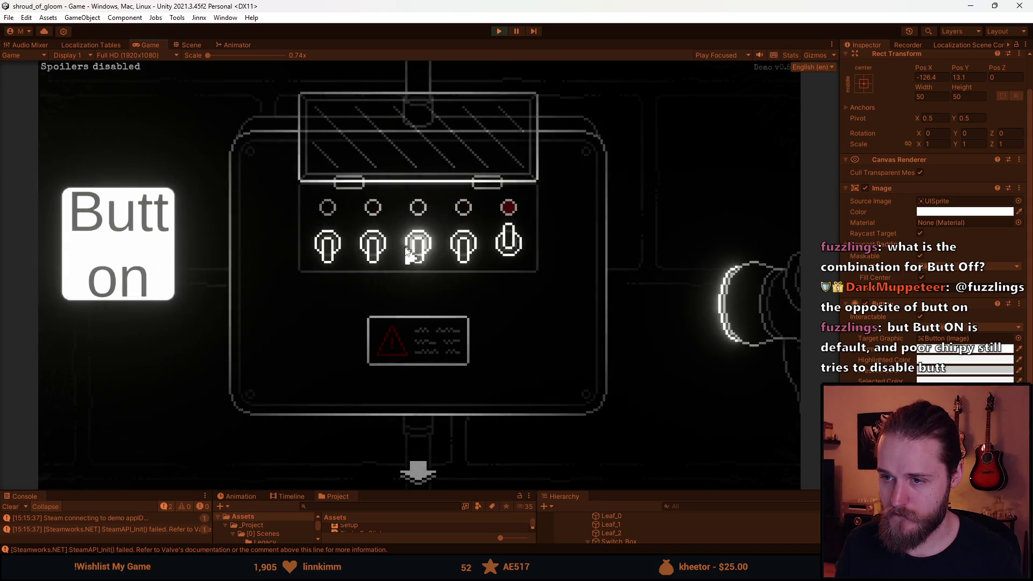
{"action": "left_click", "coordinate": [370, 253]}
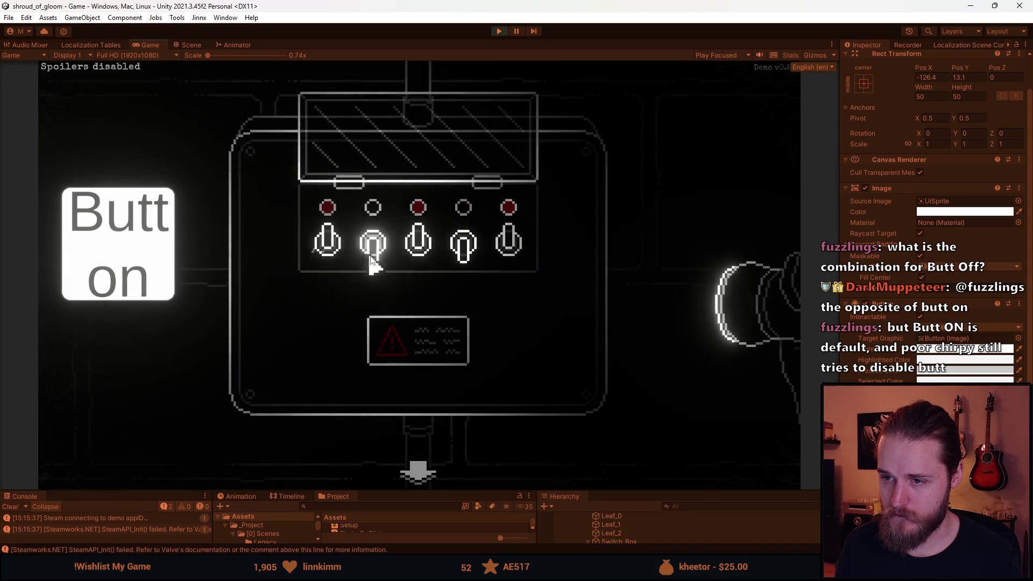
{"action": "left_click", "coordinate": [456, 252]}
{"action": "left_click", "coordinate": [418, 247]}
{"action": "left_click", "coordinate": [326, 245]}
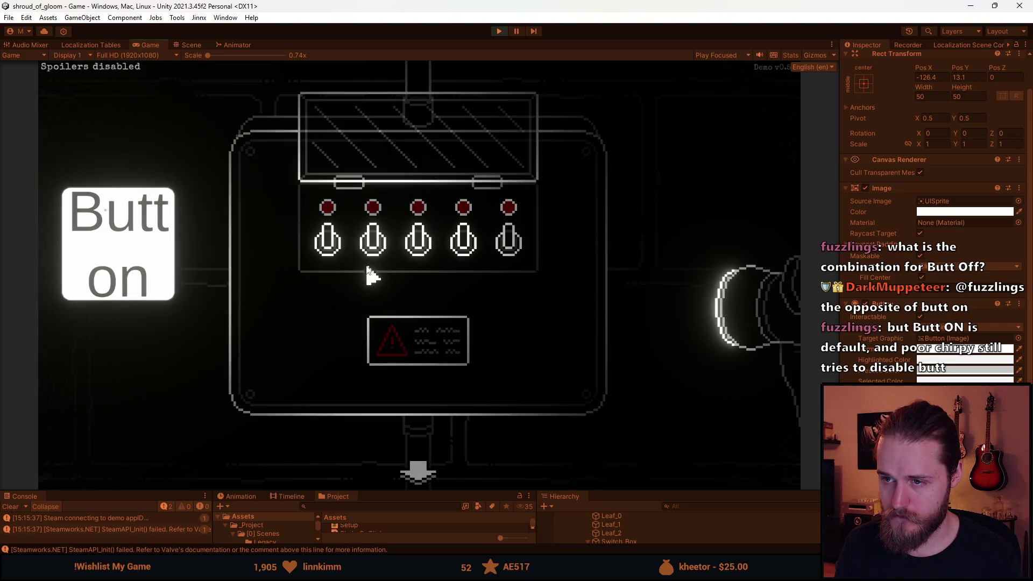
{"action": "key", "text": "Escape"}
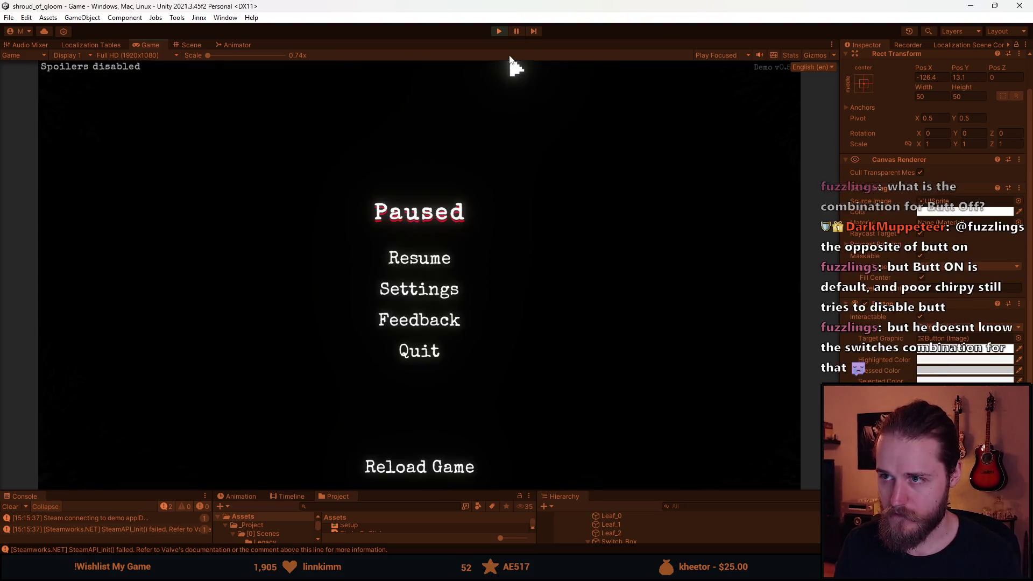
Step: Stop Play mode and hide the switch close-up with Alt+Shift+A
{"action": "left_click", "coordinate": [499, 31]}
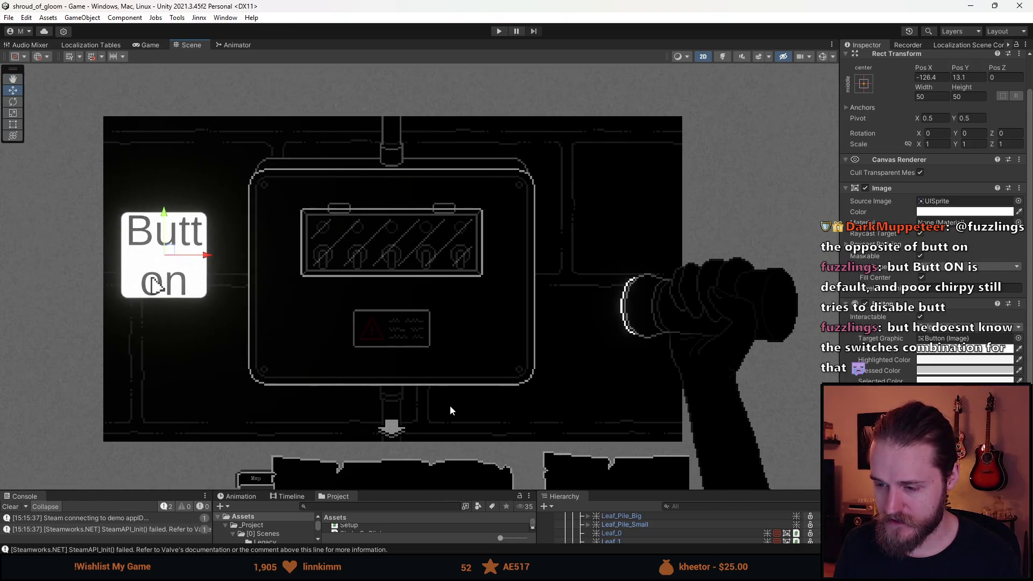
{"action": "left_click_drag", "start_coordinate": [448, 491], "coordinate": [447, 343]}
{"action": "left_click", "coordinate": [627, 505]}
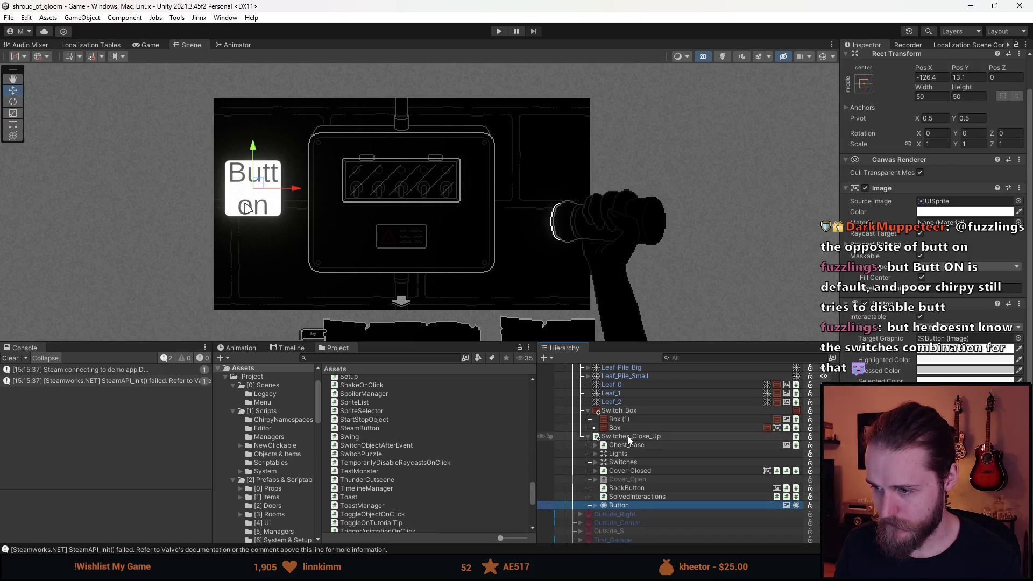
{"action": "key", "text": "alt+shift+a"}
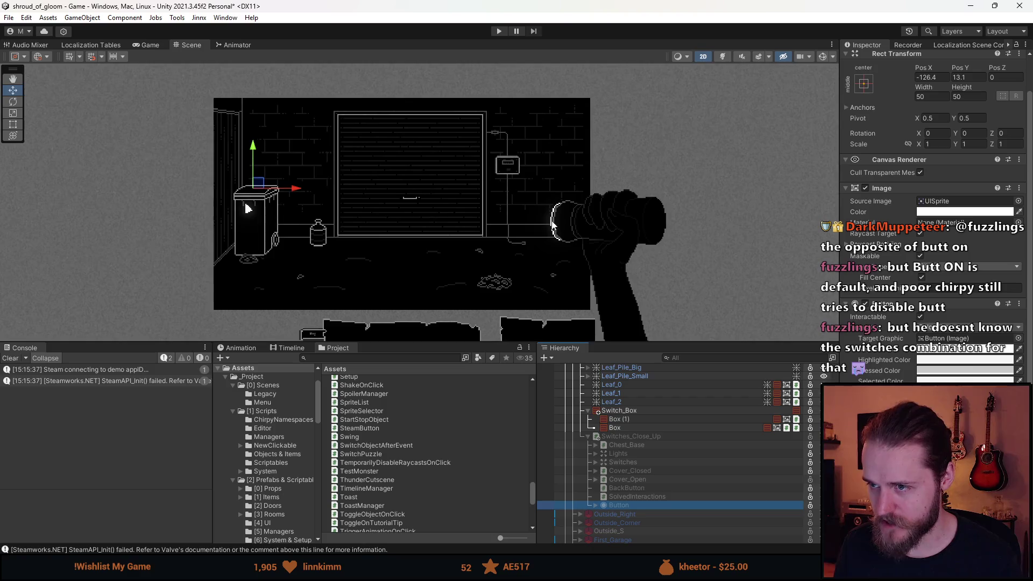
Step: Drag the Scene/Console divider down to give the Scene view more room
{"action": "scroll", "coordinate": [548, 231], "scroll_direction": "up", "scroll_amount": 3}
{"action": "scroll", "coordinate": [532, 263], "scroll_direction": "up", "scroll_amount": 2}
{"action": "scroll", "coordinate": [532, 263], "scroll_direction": "down", "scroll_amount": 2}
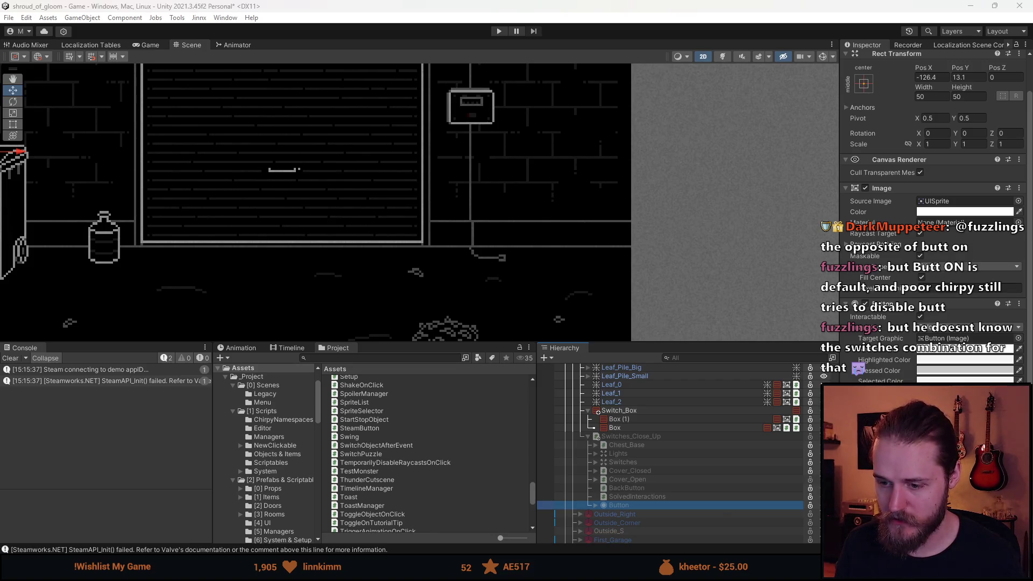
{"action": "scroll", "coordinate": [286, 284], "scroll_direction": "down", "scroll_amount": 2}
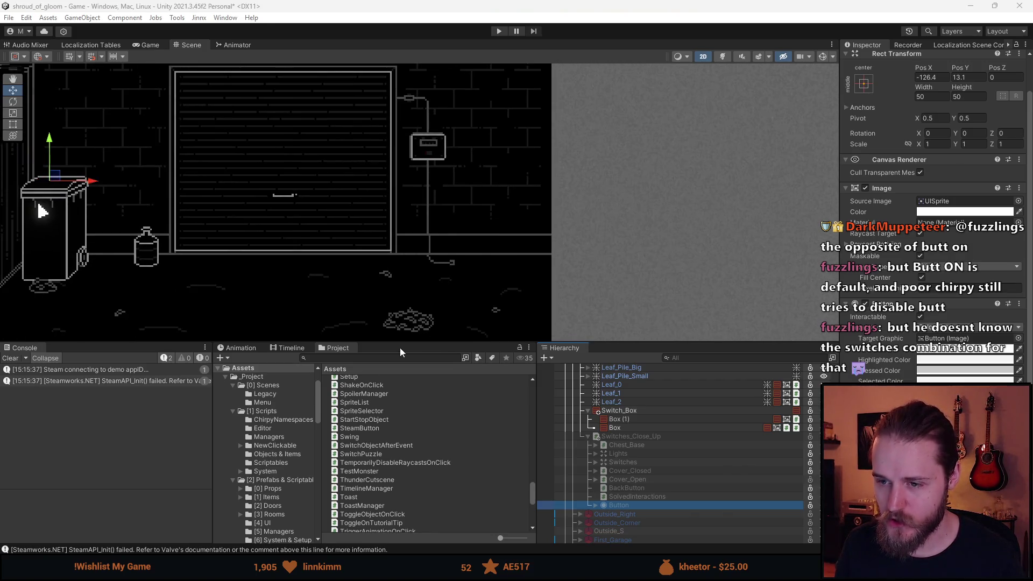
{"action": "left_click_drag", "start_coordinate": [400, 347], "coordinate": [399, 457]}
{"action": "scroll", "coordinate": [383, 267], "scroll_direction": "down", "scroll_amount": 2}
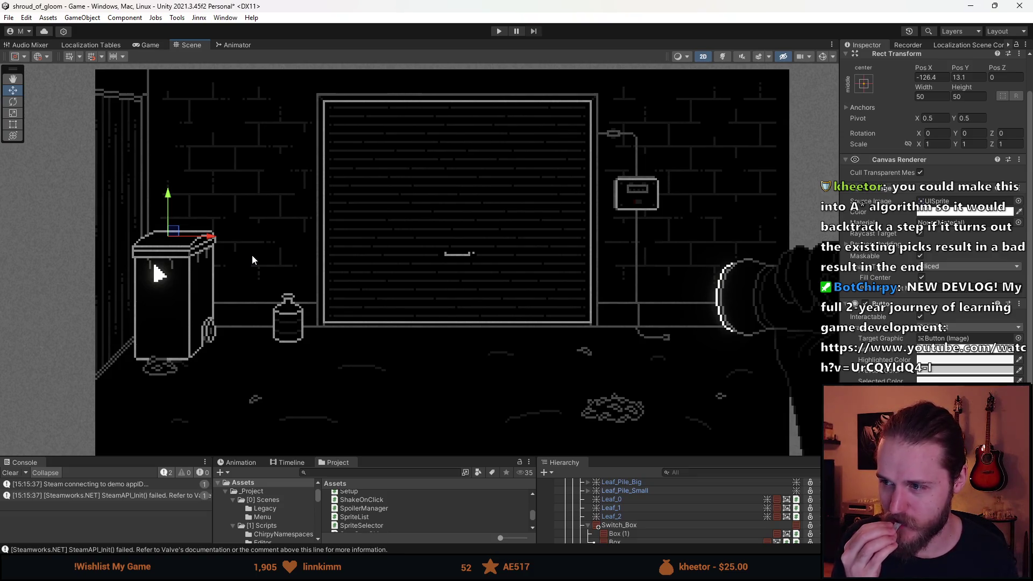
Step: Pan and zoom the Scene view toward the floor, then switch to Aseprite with Alt+Tab
{"action": "left_click_drag", "start_coordinate": [411, 267], "coordinate": [325, 301]}
{"action": "scroll", "coordinate": [422, 274], "scroll_direction": "up", "scroll_amount": 4}
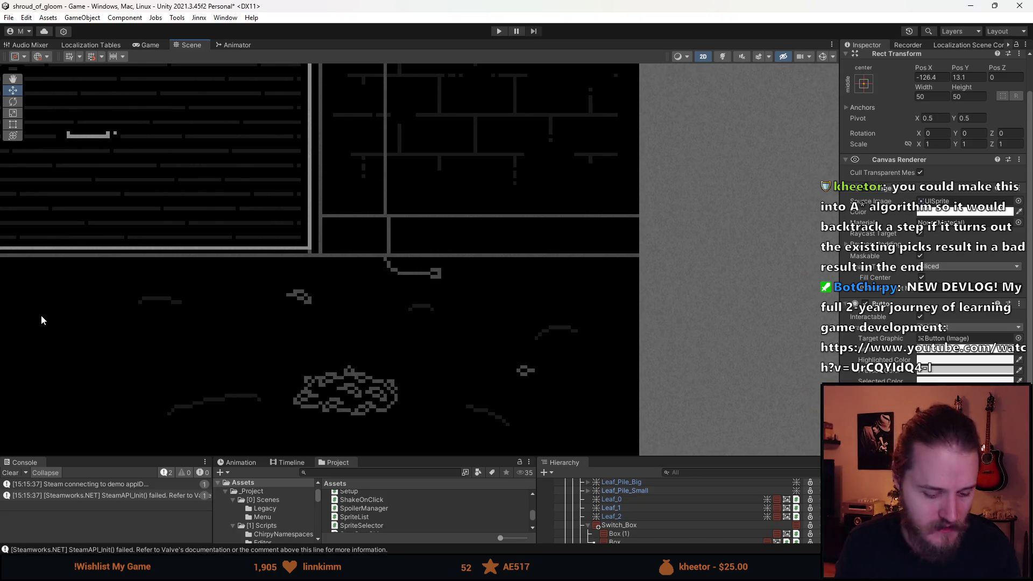
{"action": "key", "text": "alt+Tab"}
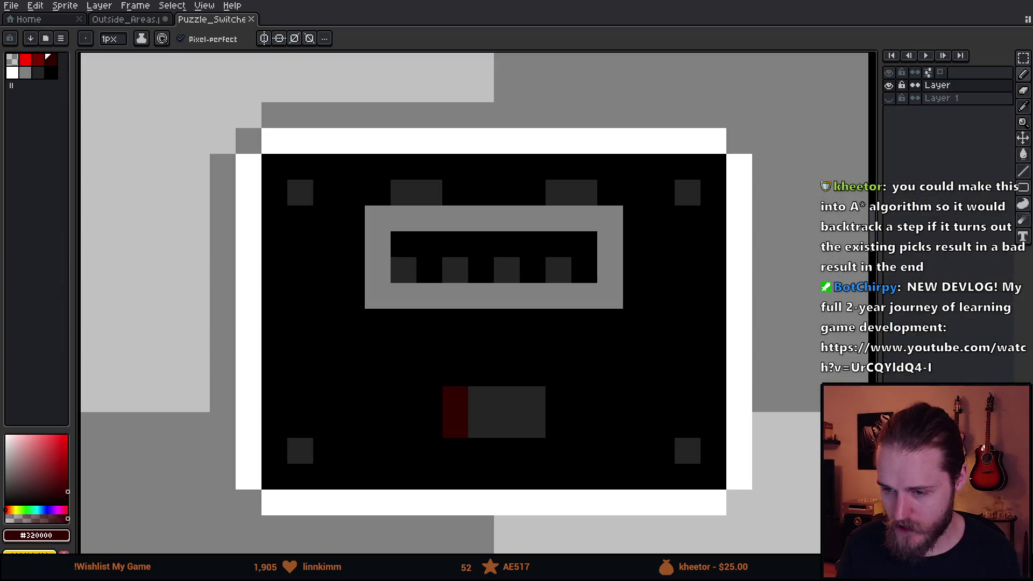
Step: Add Layer 2 above the panel artwork, pan to the large panel and pick the rectangular marquee
{"action": "scroll", "coordinate": [458, 315], "scroll_direction": "down", "scroll_amount": 6}
{"action": "scroll", "coordinate": [378, 337], "scroll_direction": "down", "scroll_amount": 3}
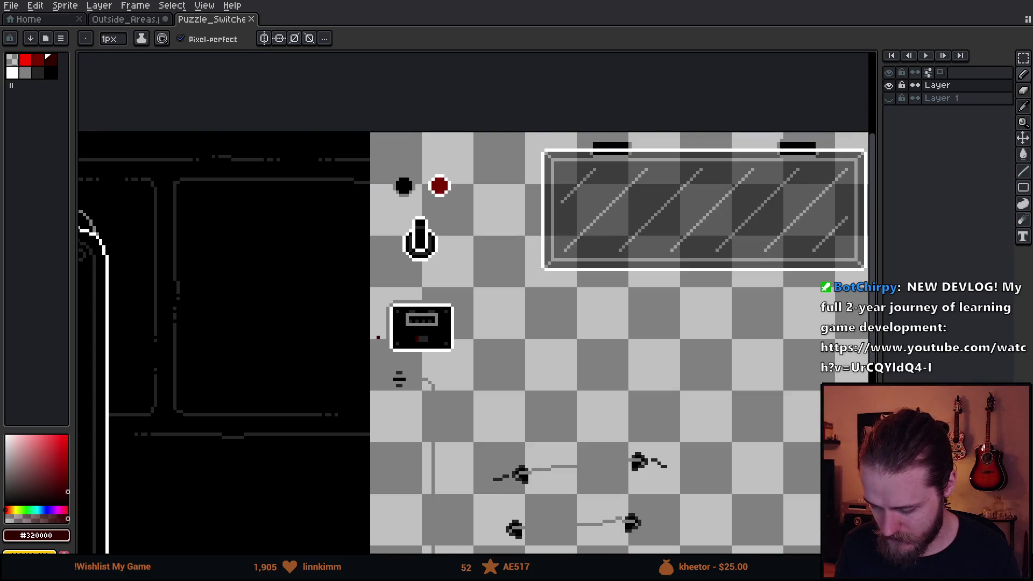
{"action": "key", "text": "ctrl+v"}
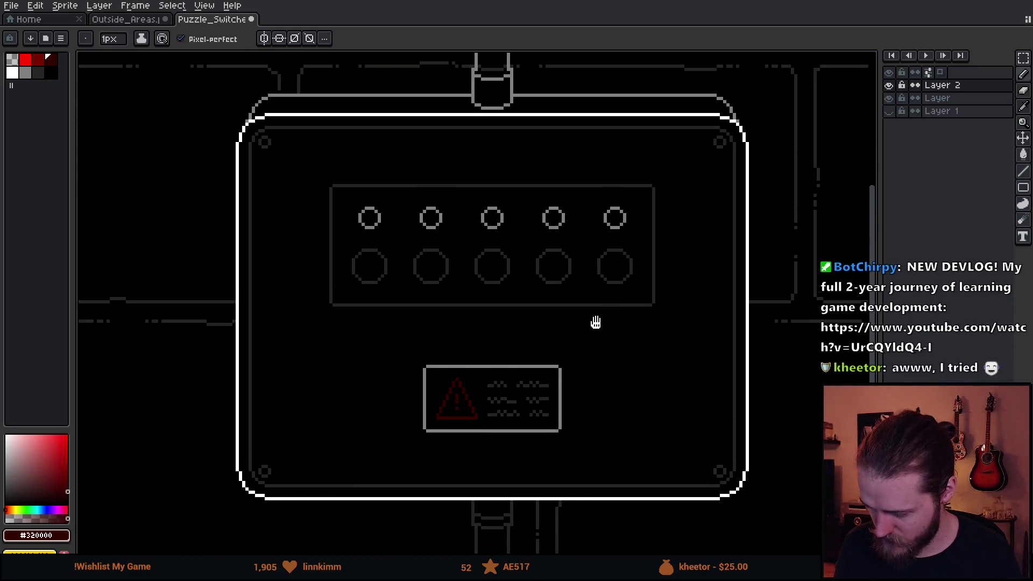
{"action": "left_click_drag", "start_coordinate": [596, 322], "coordinate": [606, 286]}
{"action": "scroll", "coordinate": [597, 295], "scroll_direction": "up", "scroll_amount": 1}
{"action": "scroll", "coordinate": [598, 297], "scroll_direction": "down", "scroll_amount": 1}
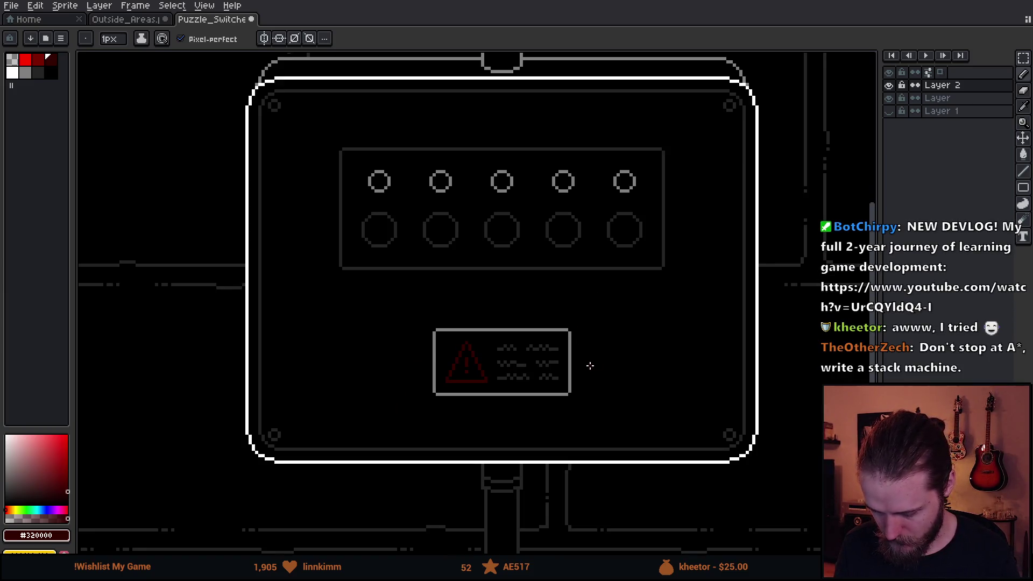
{"action": "key", "text": "m"}
{"action": "scroll", "coordinate": [552, 368], "scroll_direction": "up", "scroll_amount": 1}
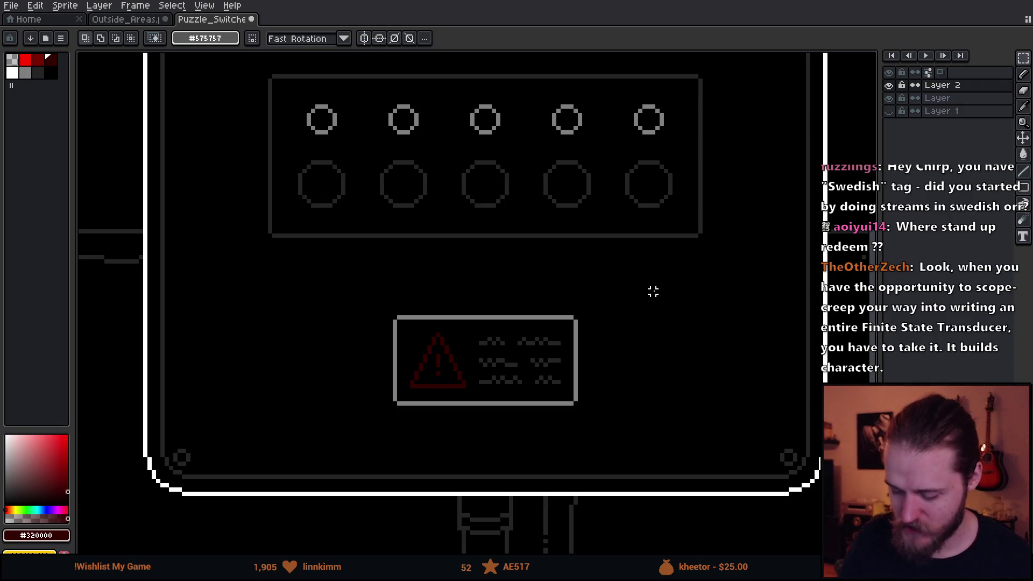
{"action": "mouse_move", "coordinate": [597, 269]}
{"action": "left_mouse_down"}
{"action": "mouse_move", "coordinate": [543, 334]}
{"action": "mouse_move", "coordinate": [573, 348]}
{"action": "left_mouse_up"}
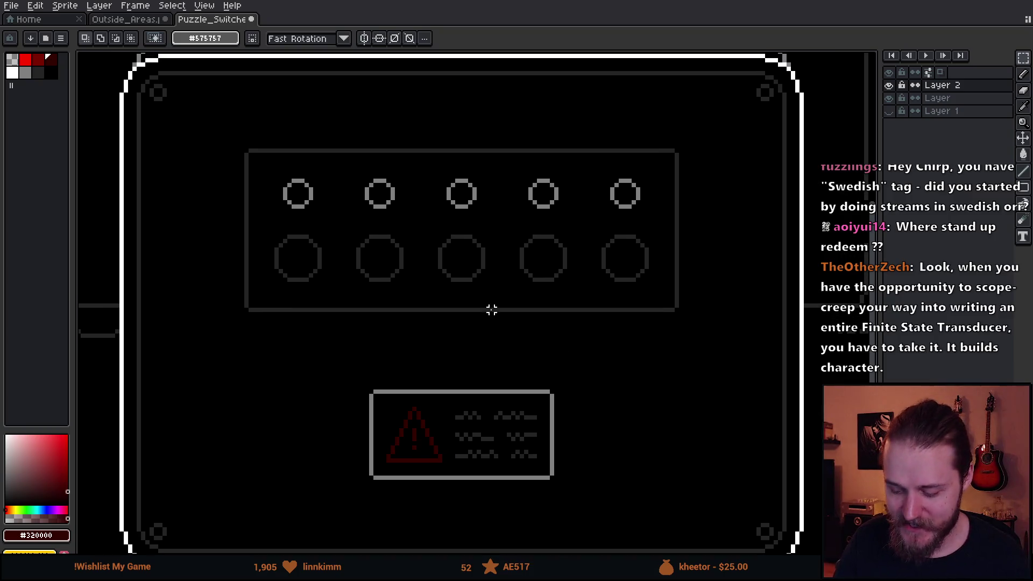
{"action": "mouse_move", "coordinate": [491, 215]}
{"action": "left_mouse_down"}
{"action": "mouse_move", "coordinate": [484, 246]}
{"action": "mouse_move", "coordinate": [507, 291]}
{"action": "mouse_move", "coordinate": [501, 345]}
{"action": "left_mouse_up"}
{"action": "key", "text": "b"}
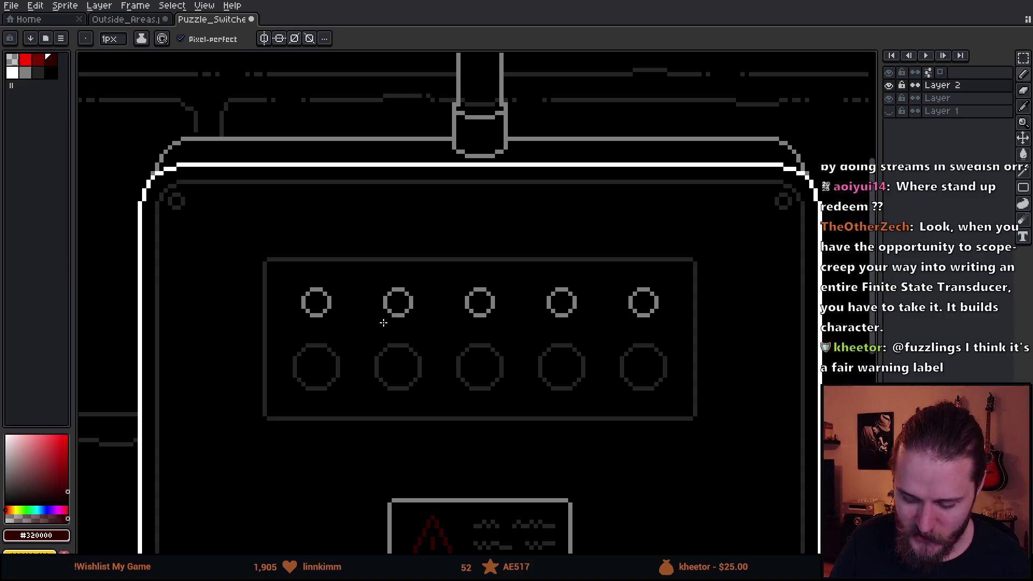
{"action": "scroll", "coordinate": [390, 315], "scroll_direction": "down", "scroll_amount": 3}
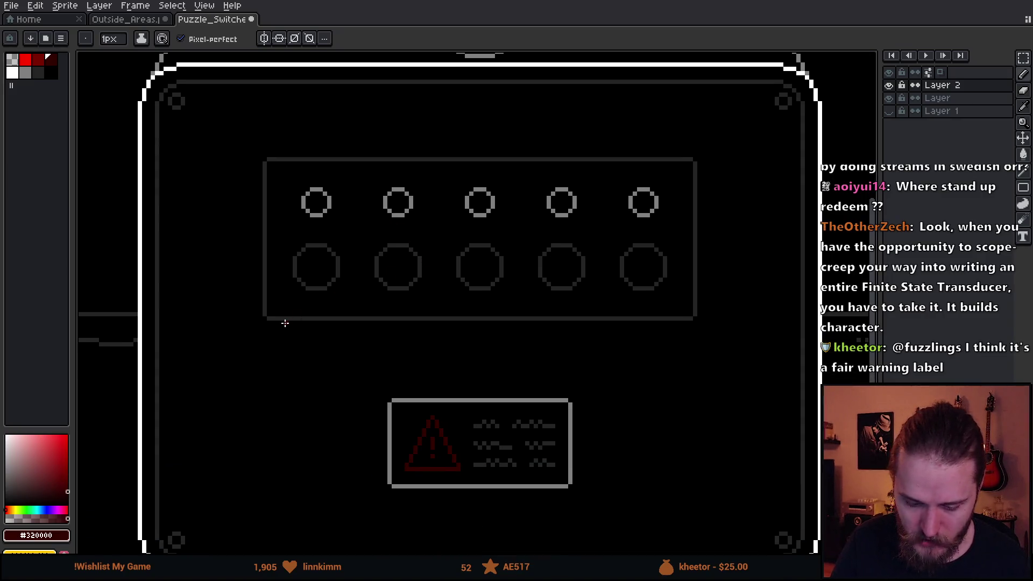
{"action": "mouse_move", "coordinate": [500, 257]}
{"action": "left_mouse_down"}
{"action": "mouse_move", "coordinate": [451, 329]}
{"action": "mouse_move", "coordinate": [454, 413]}
{"action": "mouse_move", "coordinate": [483, 288]}
{"action": "mouse_move", "coordinate": [516, 279]}
{"action": "mouse_move", "coordinate": [502, 324]}
{"action": "mouse_move", "coordinate": [509, 284]}
{"action": "left_mouse_up"}
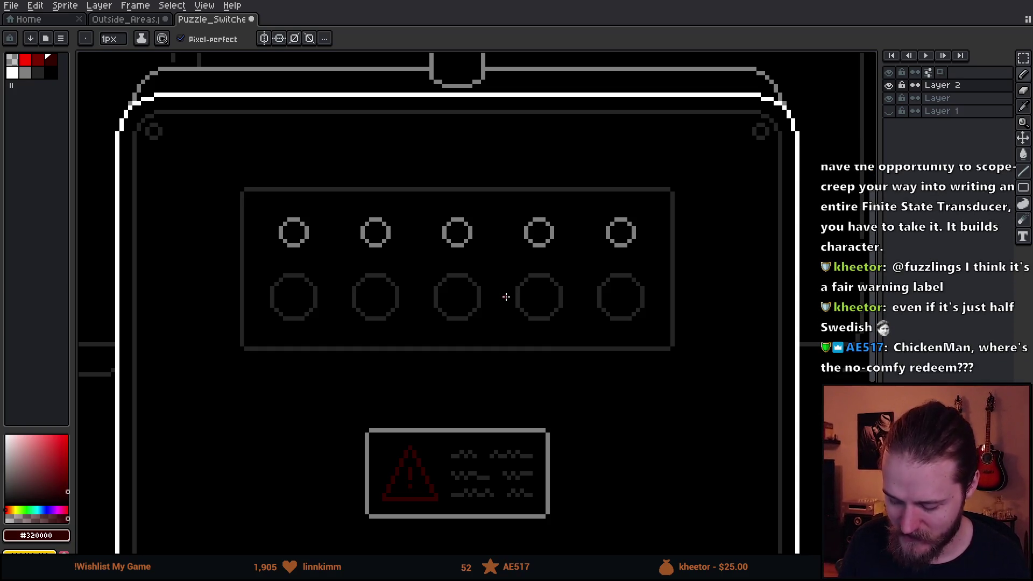
{"action": "left_click_drag", "start_coordinate": [508, 320], "coordinate": [524, 270]}
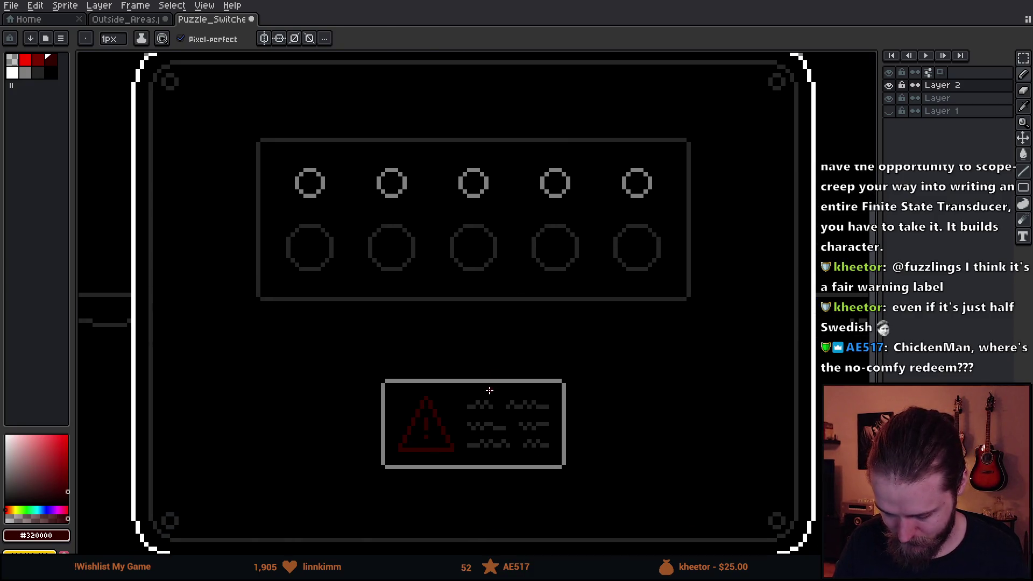
{"action": "key", "text": "m"}
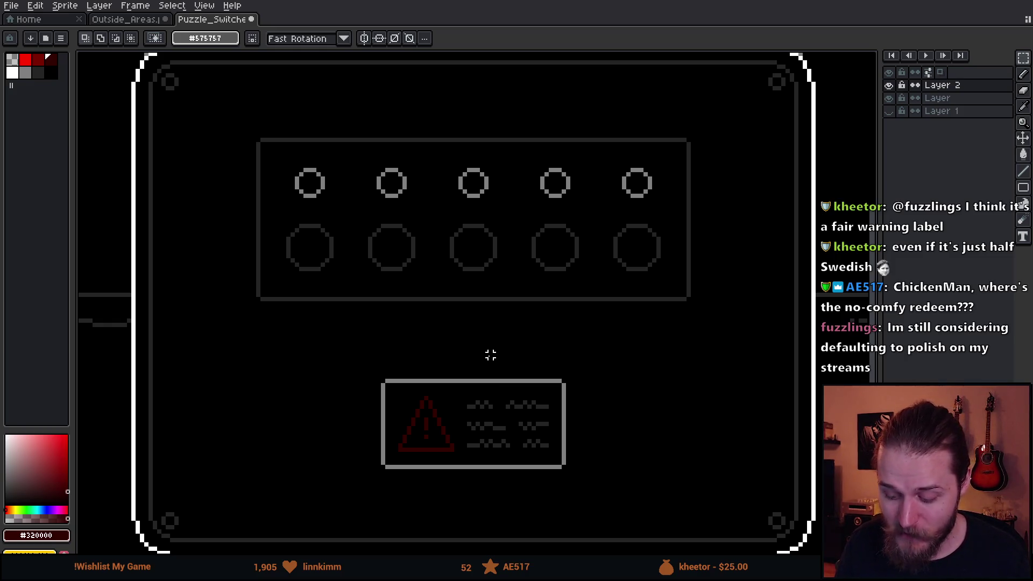
{"action": "left_click_drag", "start_coordinate": [528, 328], "coordinate": [525, 301]}
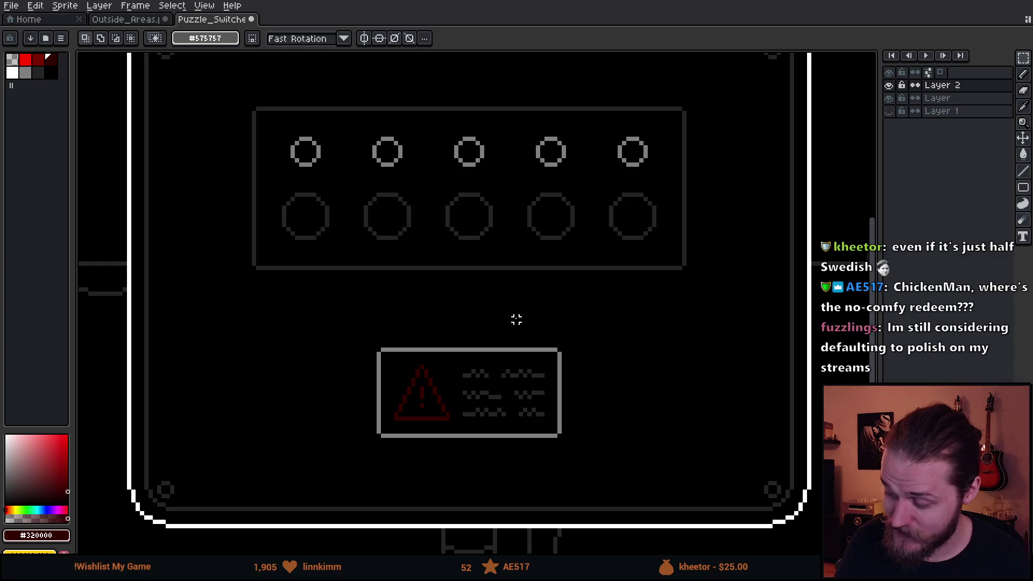
{"action": "mouse_move", "coordinate": [589, 285]}
{"action": "left_mouse_down"}
{"action": "mouse_move", "coordinate": [549, 296]}
{"action": "mouse_move", "coordinate": [545, 281]}
{"action": "left_mouse_up"}
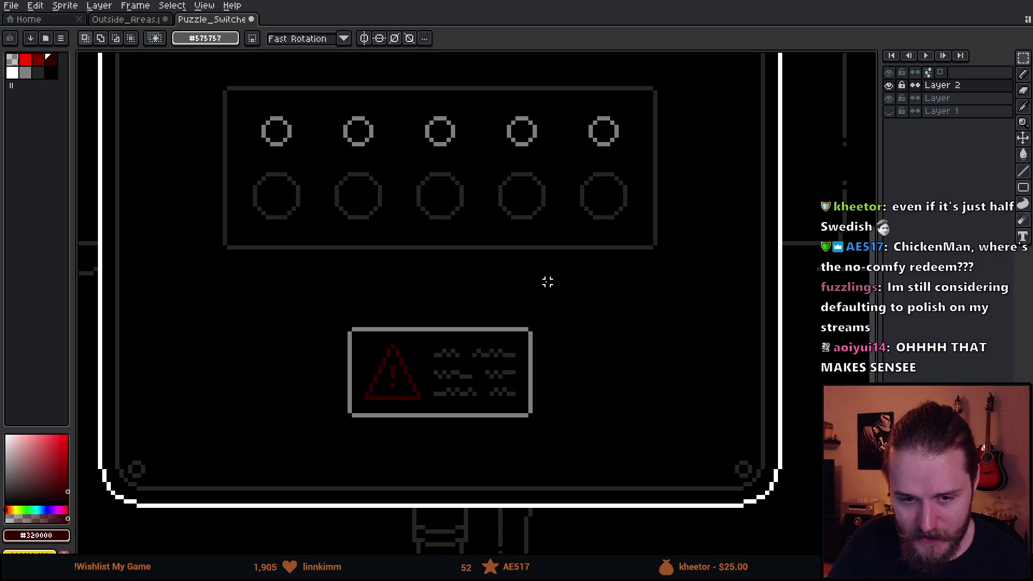
{"action": "mouse_move", "coordinate": [350, 329]}
{"action": "left_mouse_down"}
{"action": "mouse_move", "coordinate": [380, 357]}
{"action": "mouse_move", "coordinate": [531, 417]}
{"action": "left_mouse_up"}
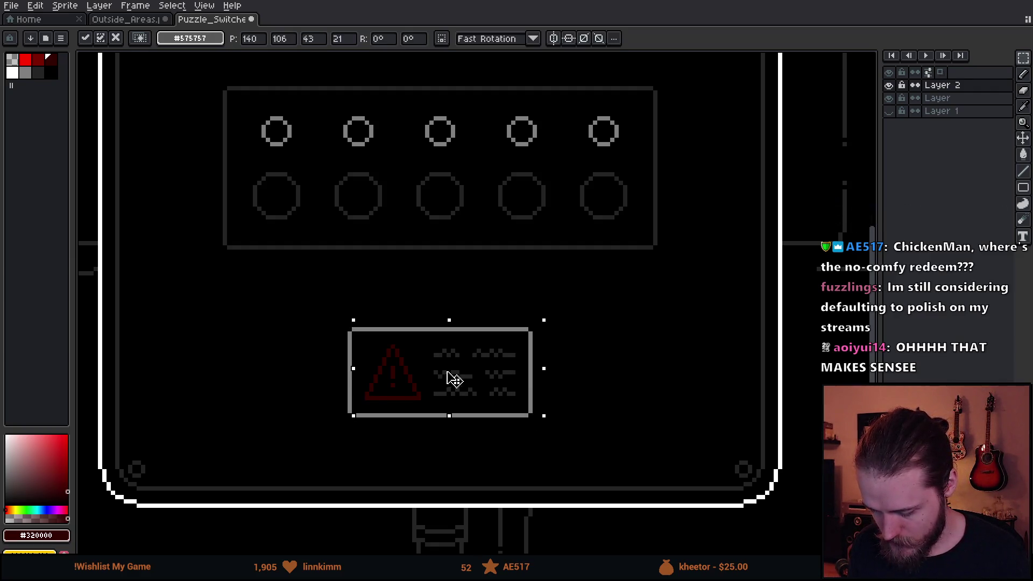
Step: Cut the warning label from Layer, paste it onto Layer 2 and shift it right
{"action": "left_click", "coordinate": [978, 98]}
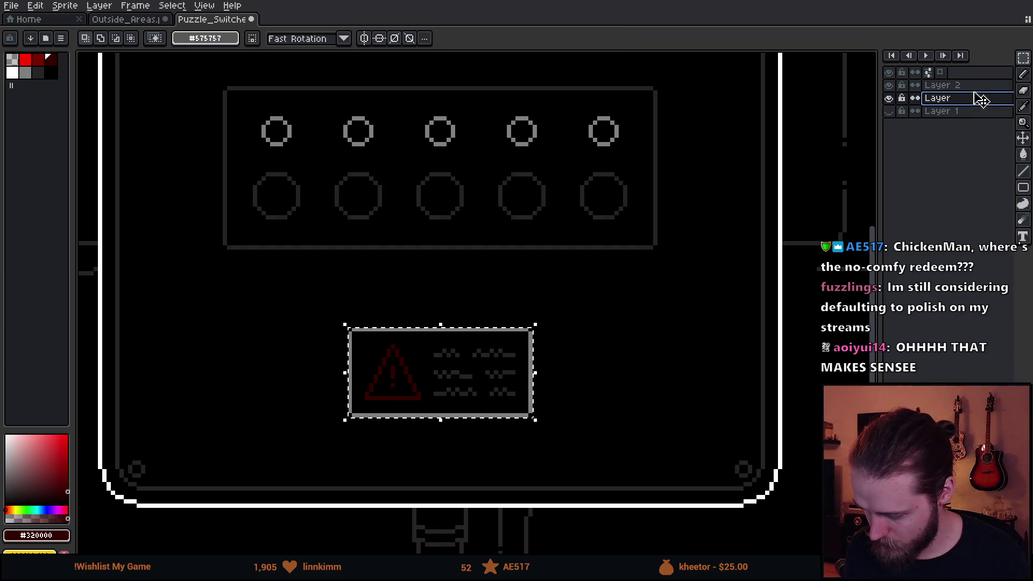
{"action": "key", "text": "Delete"}
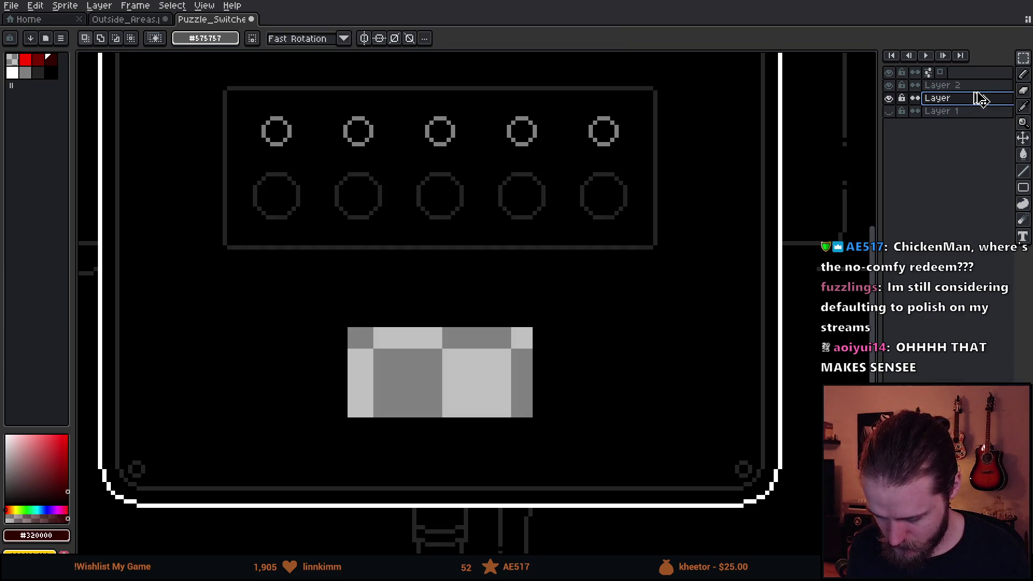
{"action": "left_click", "coordinate": [957, 86]}
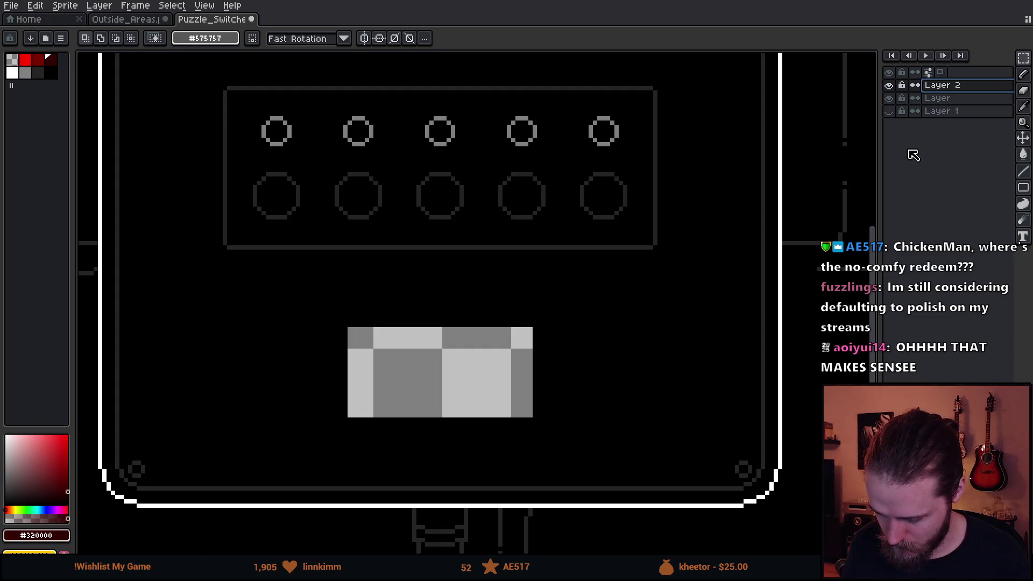
{"action": "key", "text": "ctrl+v"}
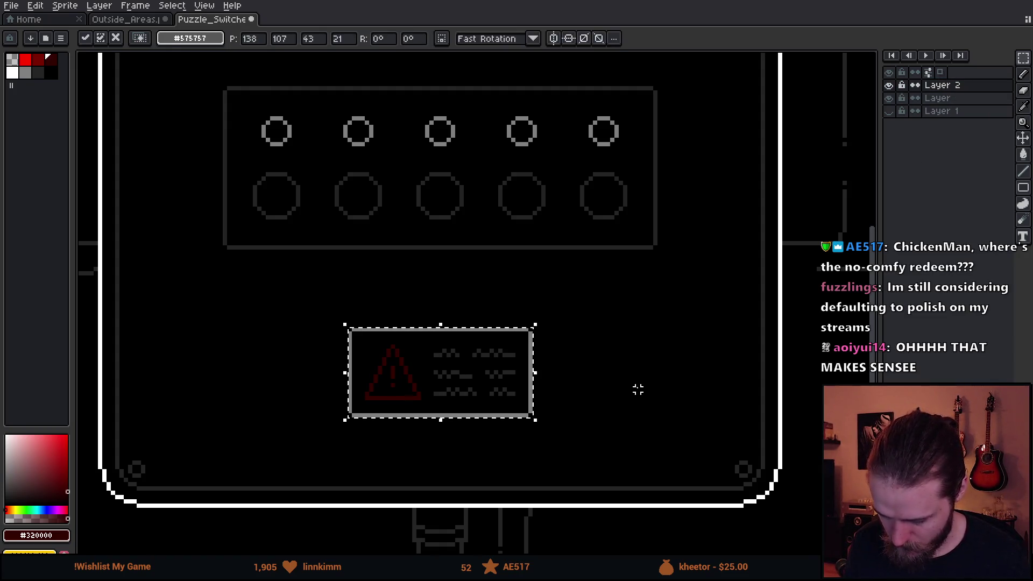
{"action": "left_click", "coordinate": [636, 389]}
{"action": "left_click_drag", "start_coordinate": [315, 307], "coordinate": [589, 464]}
{"action": "mouse_move", "coordinate": [470, 427]}
{"action": "left_mouse_down"}
{"action": "mouse_move", "coordinate": [622, 424]}
{"action": "mouse_move", "coordinate": [601, 418]}
{"action": "left_mouse_up"}
{"action": "key", "text": "ctrl+d"}
{"action": "left_click_drag", "start_coordinate": [694, 199], "coordinate": [661, 425]}
{"action": "key", "text": "ctrl+d"}
Step: Fill the vacated gap on Layer with black using the paint bucket
{"action": "left_click", "coordinate": [947, 98]}
{"action": "left_click", "coordinate": [538, 295], "text": "alt"}
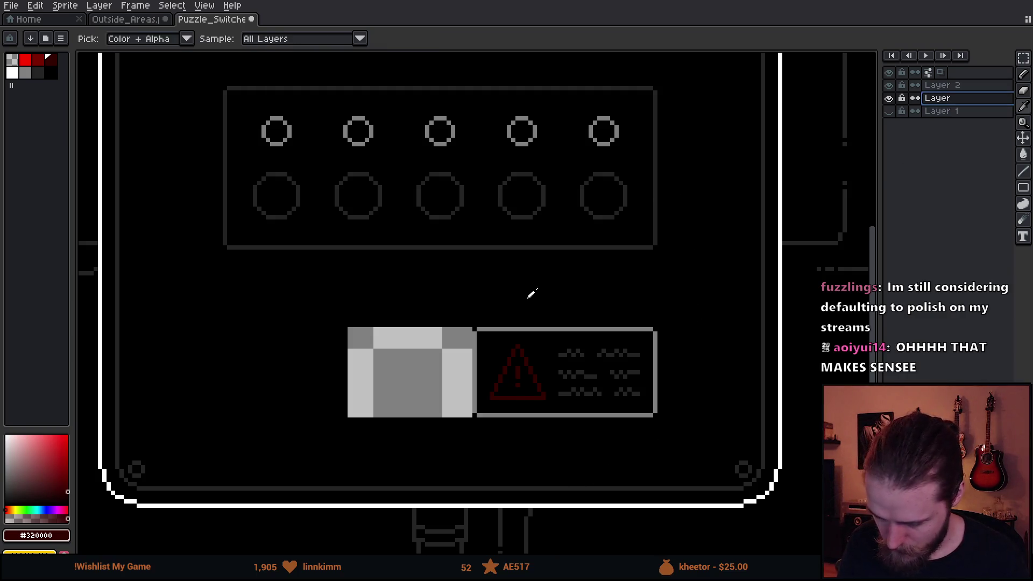
{"action": "key", "text": "g"}
{"action": "left_click", "coordinate": [413, 367]}
{"action": "double_click", "coordinate": [946, 98]}
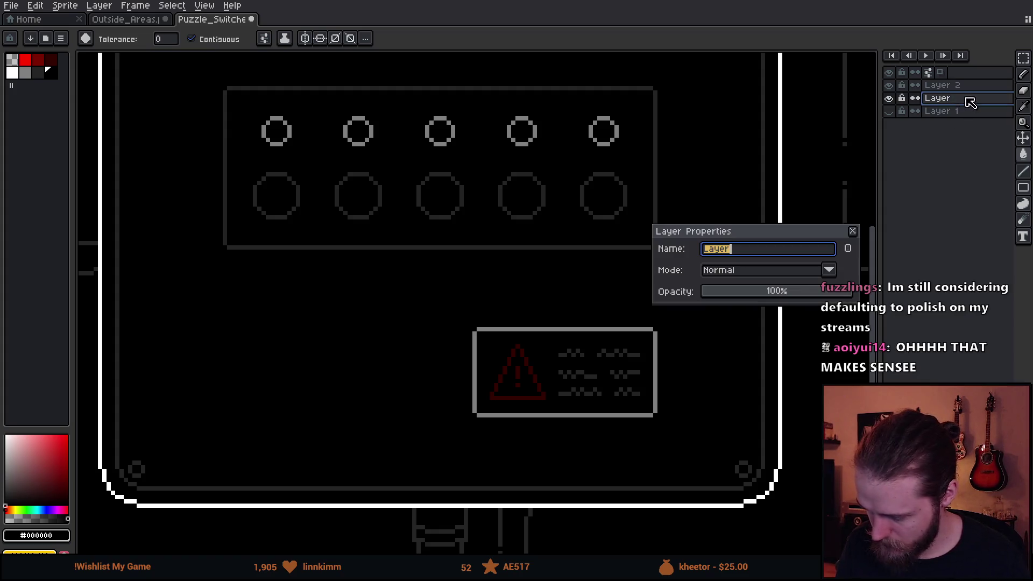
{"action": "key", "text": "Escape"}
Step: Return to Layer 2, pick grey and switch to the pencil for drawing
{"action": "left_click", "coordinate": [946, 85]}
{"action": "left_click_drag", "start_coordinate": [523, 345], "coordinate": [606, 318]}
{"action": "left_click", "coordinate": [606, 305], "text": "alt"}
{"action": "key", "text": "b"}
{"action": "mouse_move", "coordinate": [548, 377]}
{"action": "left_mouse_down"}
{"action": "mouse_move", "coordinate": [570, 415]}
{"action": "mouse_move", "coordinate": [516, 374]}
{"action": "left_mouse_up"}
{"action": "left_click_drag", "start_coordinate": [505, 422], "coordinate": [544, 410]}
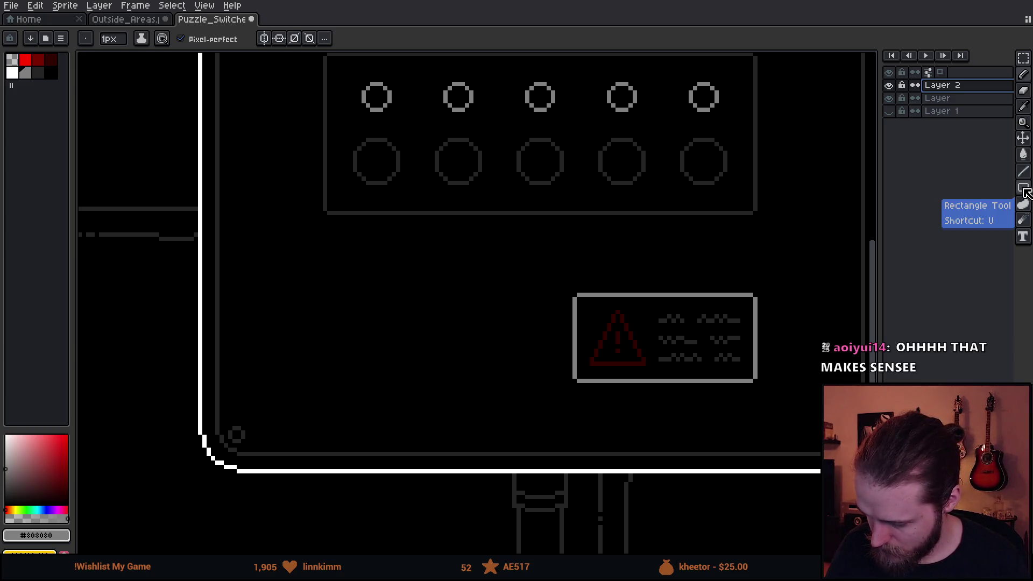
Step: Draw a large circle left of the warning label with a lightning bolt inside it
{"action": "left_click", "coordinate": [1022, 187]}
{"action": "left_click", "coordinate": [994, 195]}
{"action": "left_click_drag", "start_coordinate": [327, 275], "coordinate": [445, 404]}
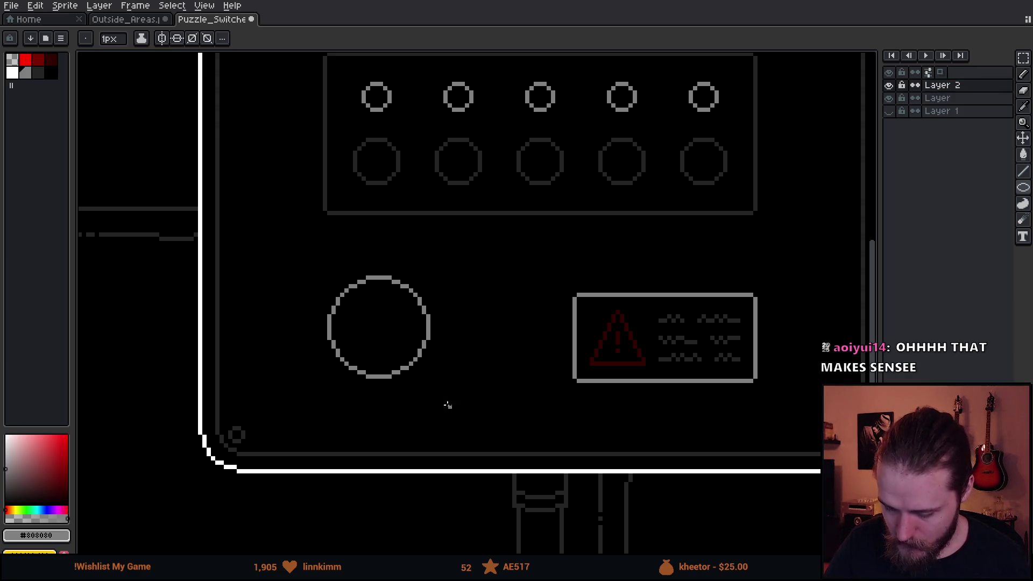
{"action": "key", "text": "b"}
{"action": "mouse_move", "coordinate": [382, 293]}
{"action": "left_mouse_down"}
{"action": "mouse_move", "coordinate": [395, 320]}
{"action": "mouse_move", "coordinate": [367, 360]}
{"action": "left_mouse_up"}
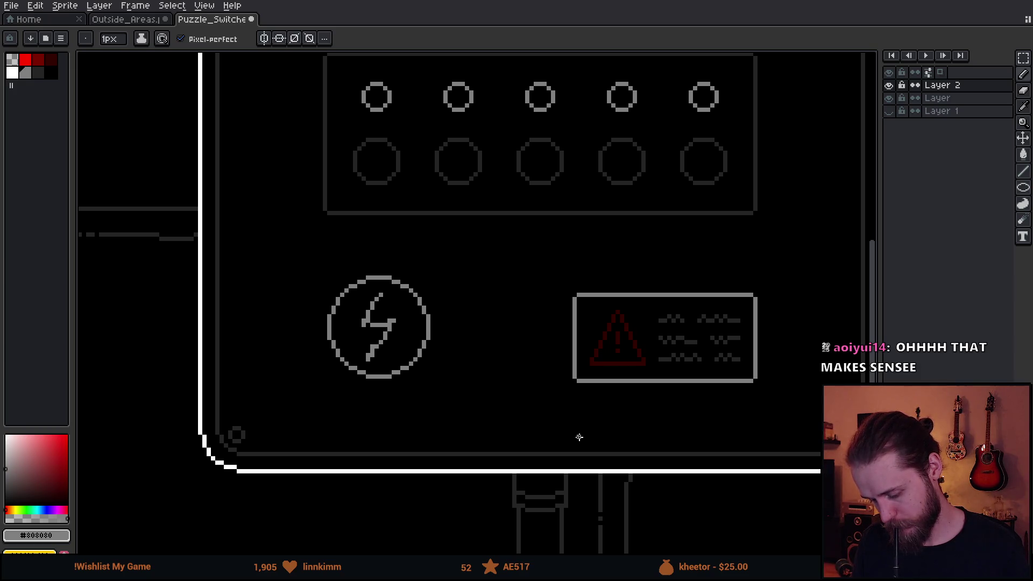
Step: Replace the circled bolt with a new empty circle moved further down the panel
{"action": "key", "text": "ctrl+z"}
{"action": "key", "text": "ctrl+z"}
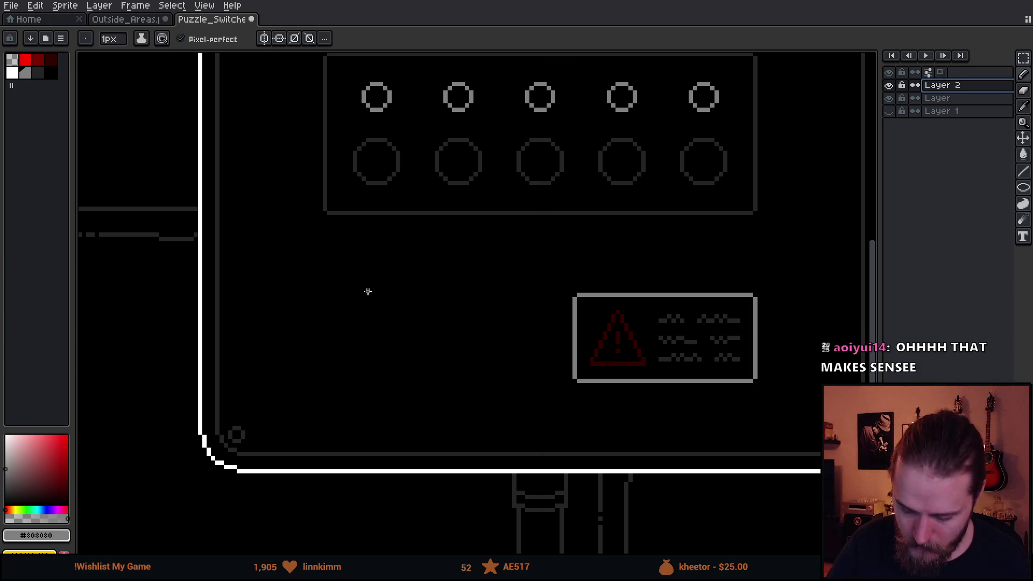
{"action": "key", "text": "l"}
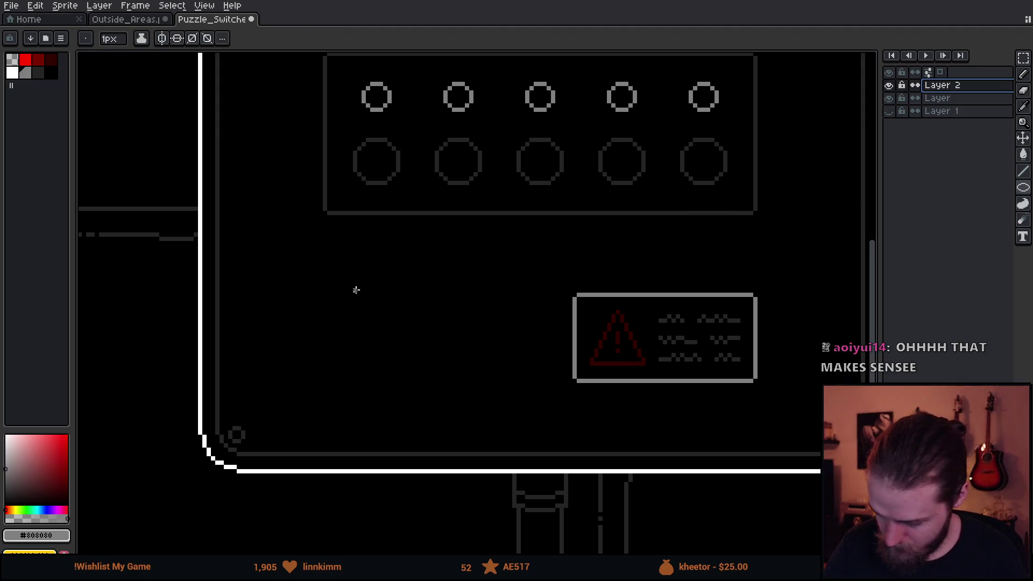
{"action": "mouse_move", "coordinate": [332, 268]}
{"action": "left_mouse_down"}
{"action": "mouse_move", "coordinate": [387, 306]}
{"action": "mouse_move", "coordinate": [404, 323]}
{"action": "mouse_move", "coordinate": [397, 332]}
{"action": "left_mouse_up"}
{"action": "key", "text": "m"}
{"action": "left_click_drag", "start_coordinate": [307, 256], "coordinate": [434, 368]}
{"action": "left_click_drag", "start_coordinate": [397, 321], "coordinate": [401, 390]}
{"action": "key", "text": "ctrl+d"}
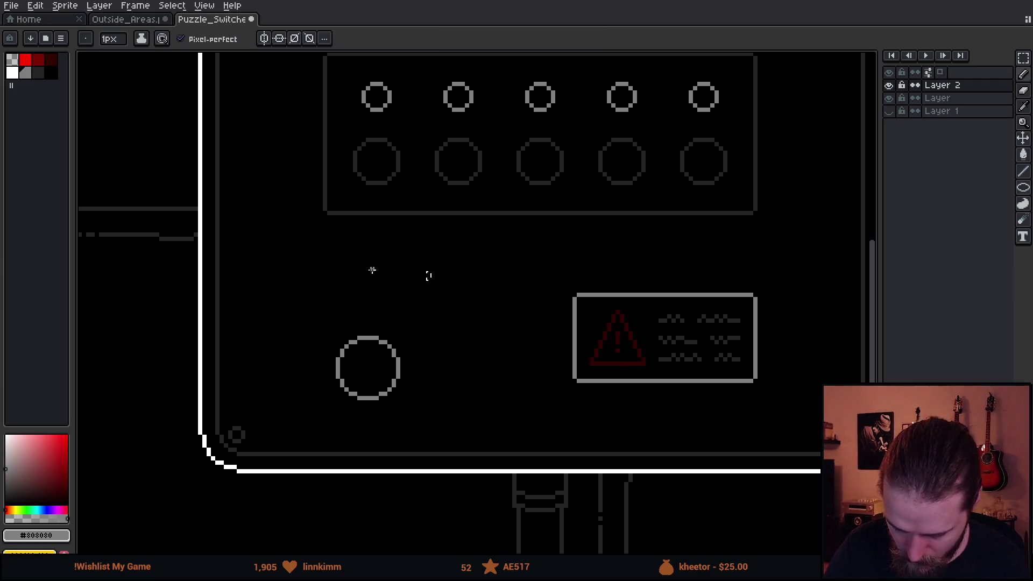
Step: Draw a lightning bolt above the circle with the 1px pencil
{"action": "key", "text": "b"}
{"action": "mouse_move", "coordinate": [372, 260]}
{"action": "left_mouse_down"}
{"action": "mouse_move", "coordinate": [385, 282]}
{"action": "mouse_move", "coordinate": [359, 321]}
{"action": "left_mouse_up"}
{"action": "mouse_move", "coordinate": [643, 311]}
{"action": "left_mouse_down"}
{"action": "mouse_move", "coordinate": [606, 406]}
{"action": "mouse_move", "coordinate": [627, 308]}
{"action": "mouse_move", "coordinate": [601, 368]}
{"action": "left_mouse_up"}
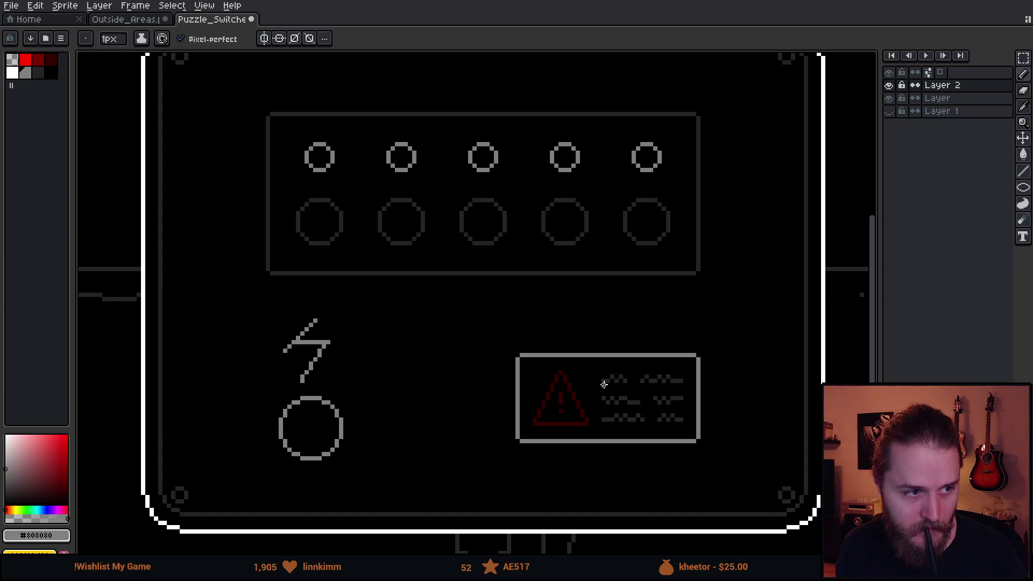
Step: Try a grey fill and stray marks on the panel, then undo them all
{"action": "mouse_move", "coordinate": [307, 428]}
{"action": "left_mouse_down"}
{"action": "mouse_move", "coordinate": [325, 418]}
{"action": "mouse_move", "coordinate": [320, 438]}
{"action": "mouse_move", "coordinate": [335, 428]}
{"action": "left_mouse_up"}
{"action": "key", "text": "v"}
{"action": "key", "text": "ctrl+z"}
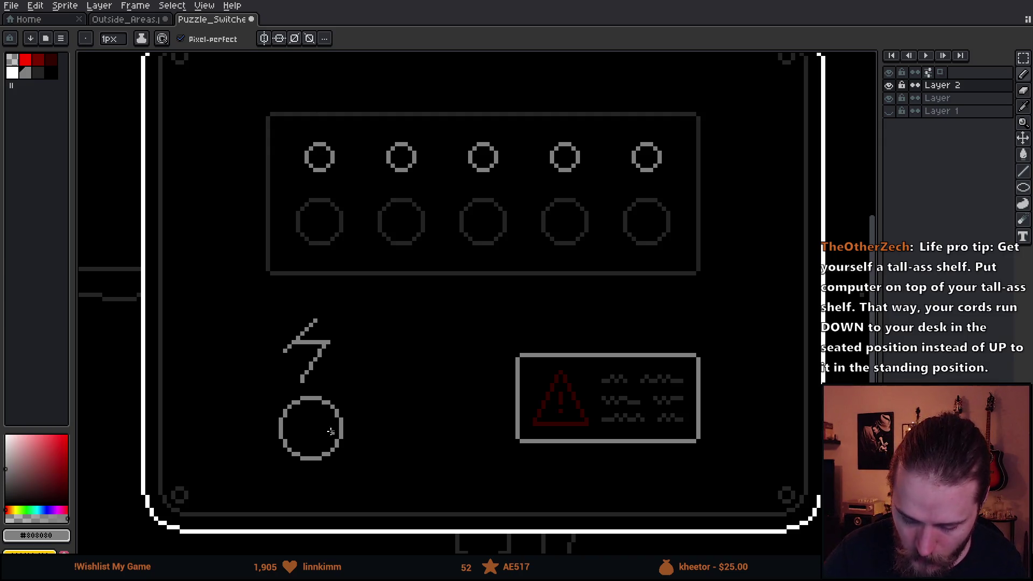
{"action": "mouse_move", "coordinate": [237, 79]}
{"action": "left_mouse_down"}
{"action": "mouse_move", "coordinate": [338, 159]}
{"action": "mouse_move", "coordinate": [302, 188]}
{"action": "mouse_move", "coordinate": [398, 186]}
{"action": "mouse_move", "coordinate": [554, 137]}
{"action": "mouse_move", "coordinate": [546, 182]}
{"action": "mouse_move", "coordinate": [667, 164]}
{"action": "mouse_move", "coordinate": [633, 188]}
{"action": "left_mouse_up"}
{"action": "key", "text": "ctrl+z"}
{"action": "key", "text": "v"}
{"action": "key", "text": "ctrl+z"}
{"action": "key", "text": "ctrl+z"}
{"action": "key", "text": "ctrl+z"}
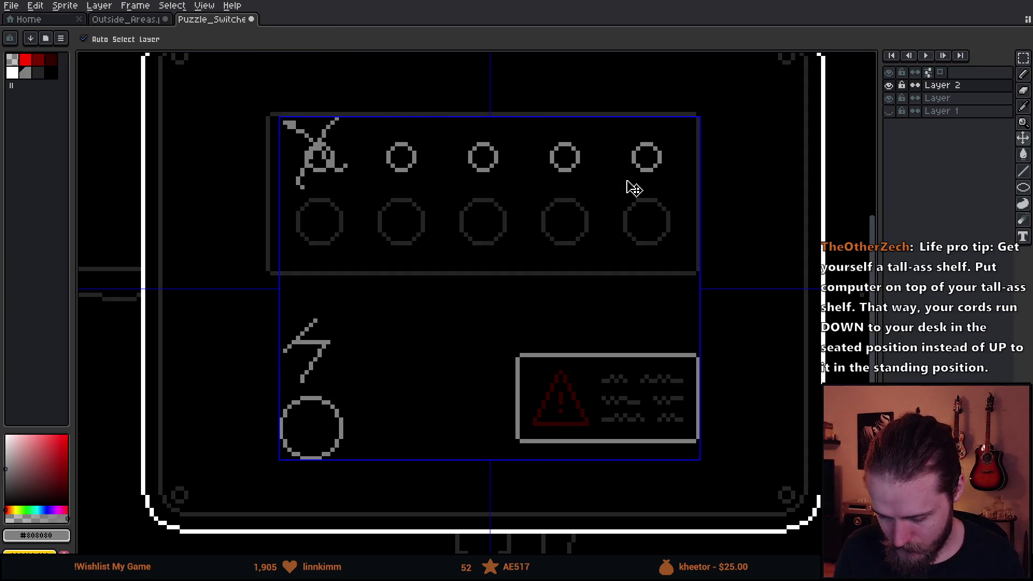
{"action": "key", "text": "b"}
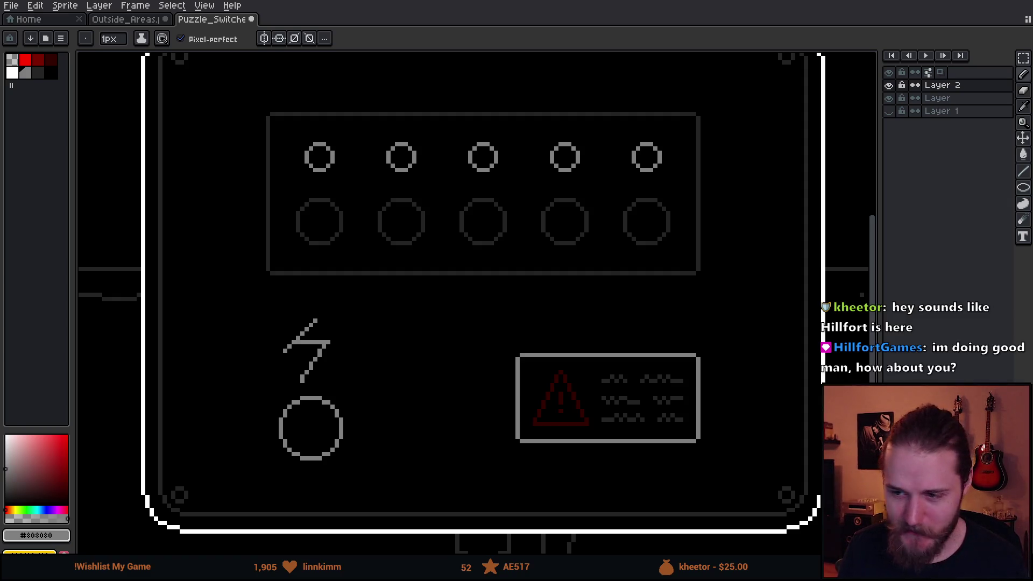
Step: Toggle the icon artwork layer off and on, then pick a 23px round brush
{"action": "scroll", "coordinate": [319, 122], "scroll_direction": "down", "scroll_amount": 1}
{"action": "scroll", "coordinate": [332, 131], "scroll_direction": "up", "scroll_amount": 1}
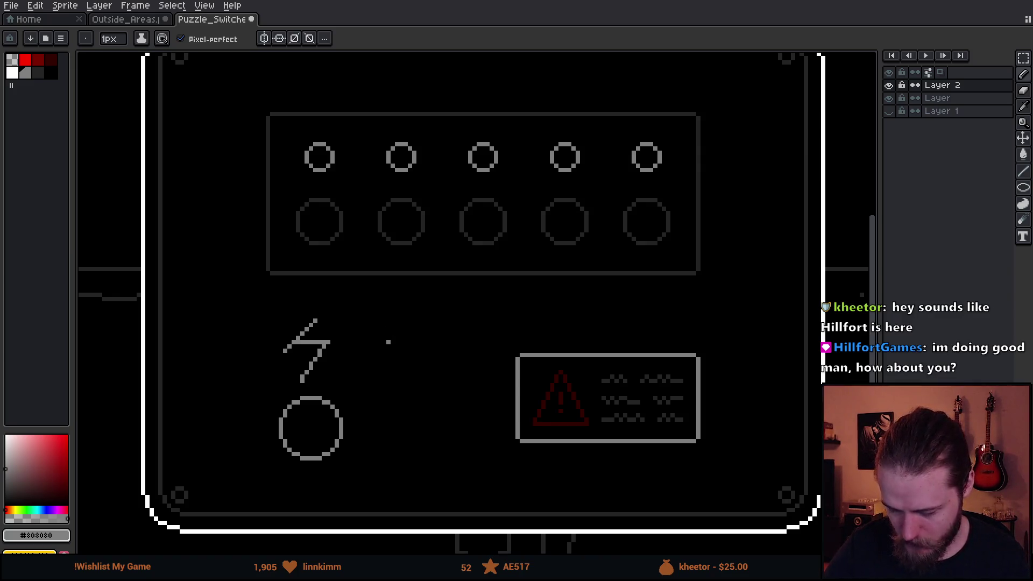
{"action": "left_click", "coordinate": [890, 85]}
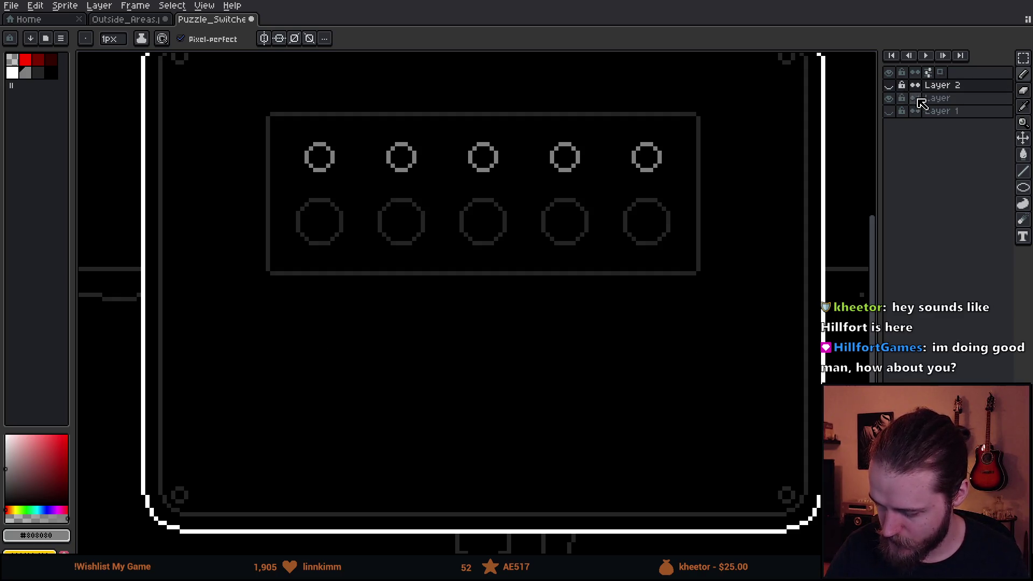
{"action": "left_click", "coordinate": [889, 85]}
{"action": "key", "text": "e"}
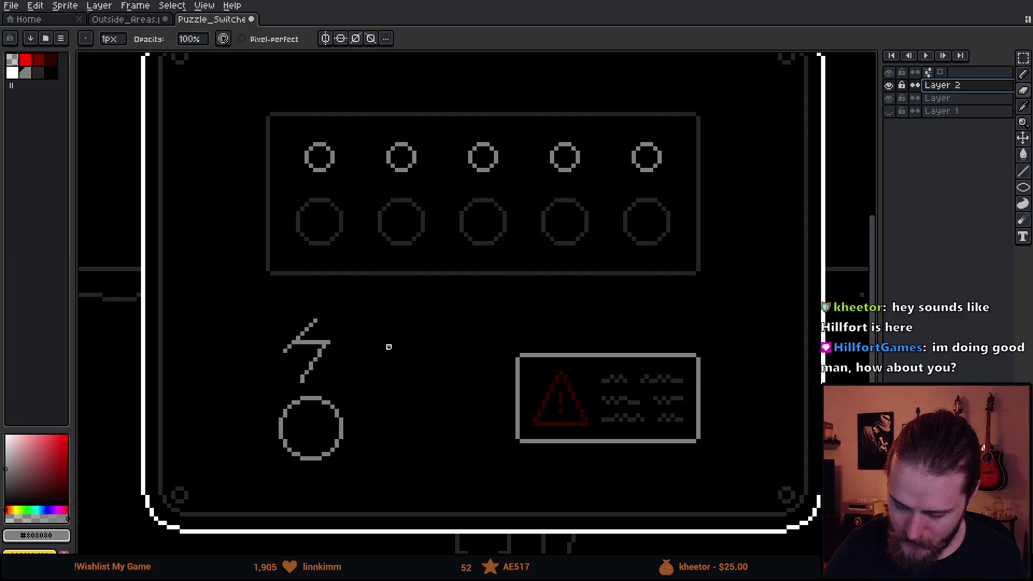
{"action": "key", "text": "plus"}
{"action": "key", "text": "plus"}
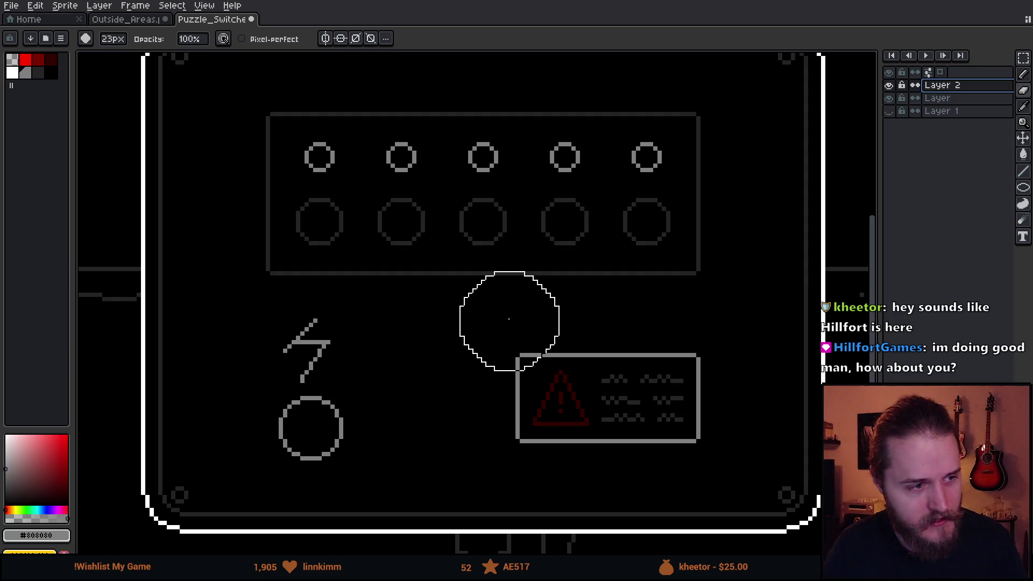
Step: Draw a test checkmark inside the lower-left circle with the 1px pencil
{"action": "scroll", "coordinate": [554, 356], "scroll_direction": "up", "scroll_amount": 2}
{"action": "mouse_move", "coordinate": [554, 356]}
{"action": "left_mouse_down"}
{"action": "mouse_move", "coordinate": [541, 306]}
{"action": "mouse_move", "coordinate": [572, 307]}
{"action": "mouse_move", "coordinate": [587, 291]}
{"action": "left_mouse_up"}
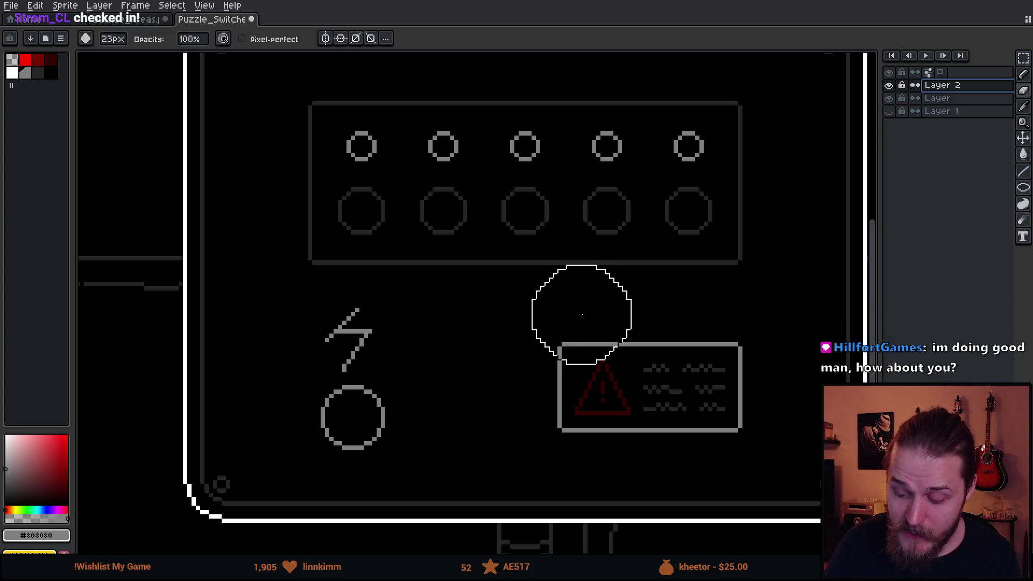
{"action": "left_click_drag", "start_coordinate": [419, 373], "coordinate": [484, 299]}
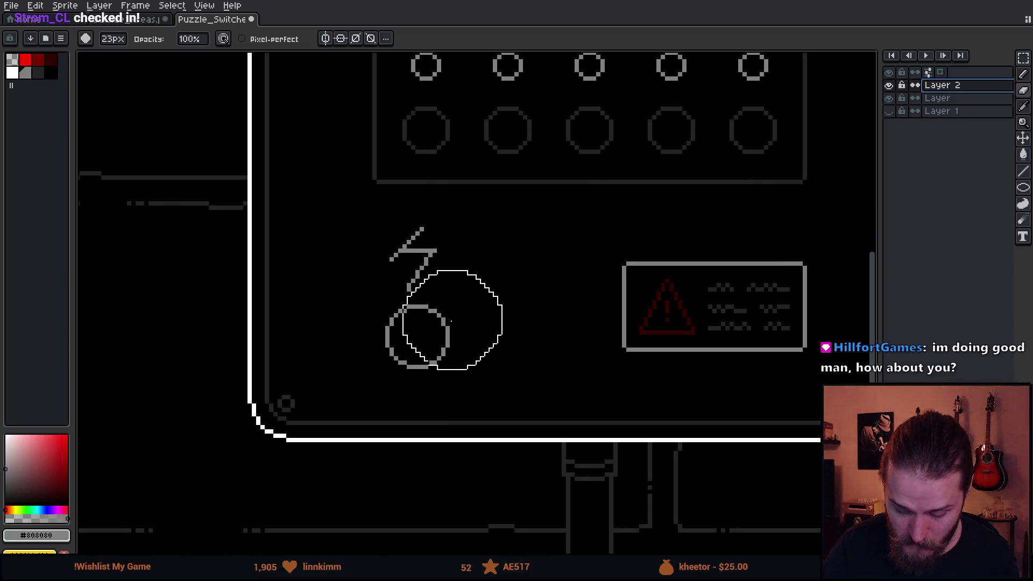
{"action": "key", "text": "b"}
{"action": "left_click_drag", "start_coordinate": [412, 348], "coordinate": [435, 319]}
Step: Try a bolt in the circle, undo to an empty circle, then play the game in Unity
{"action": "key", "text": "ctrl+z"}
{"action": "key", "text": "ctrl+z"}
{"action": "key", "text": "ctrl+z"}
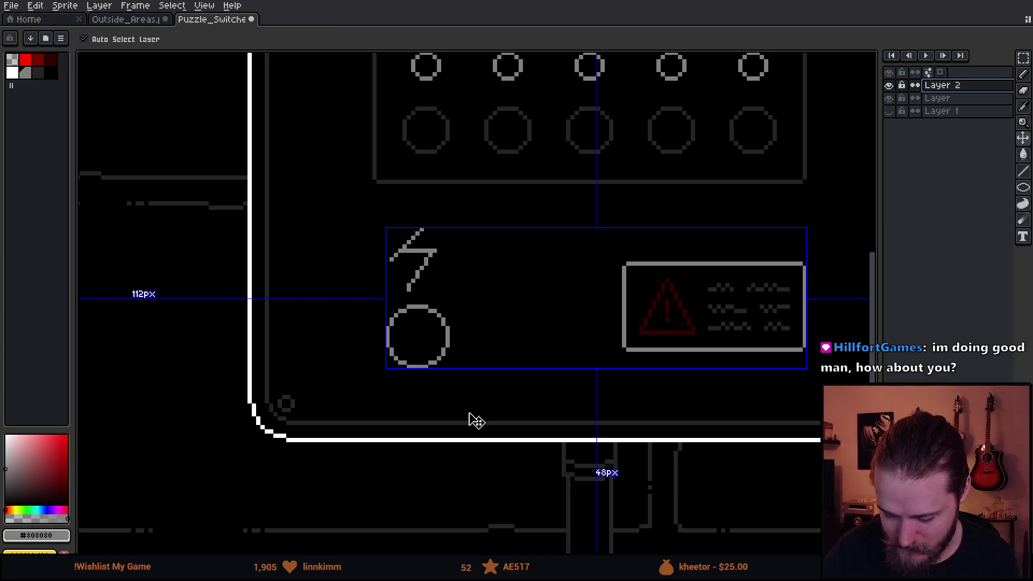
{"action": "left_click_drag", "start_coordinate": [423, 337], "coordinate": [423, 358]}
{"action": "left_click_drag", "start_coordinate": [563, 369], "coordinate": [526, 420]}
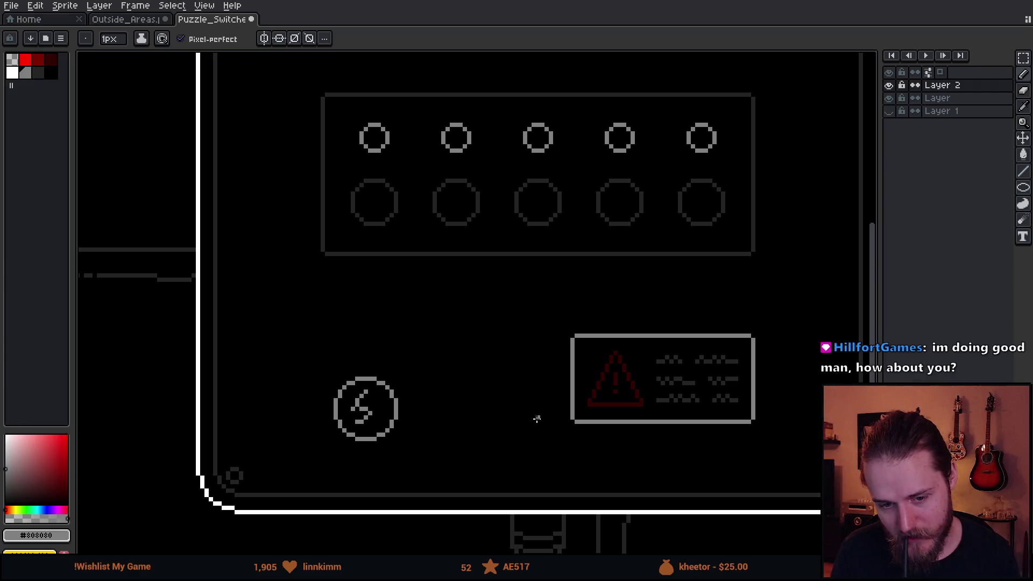
{"action": "key", "text": "ctrl+z"}
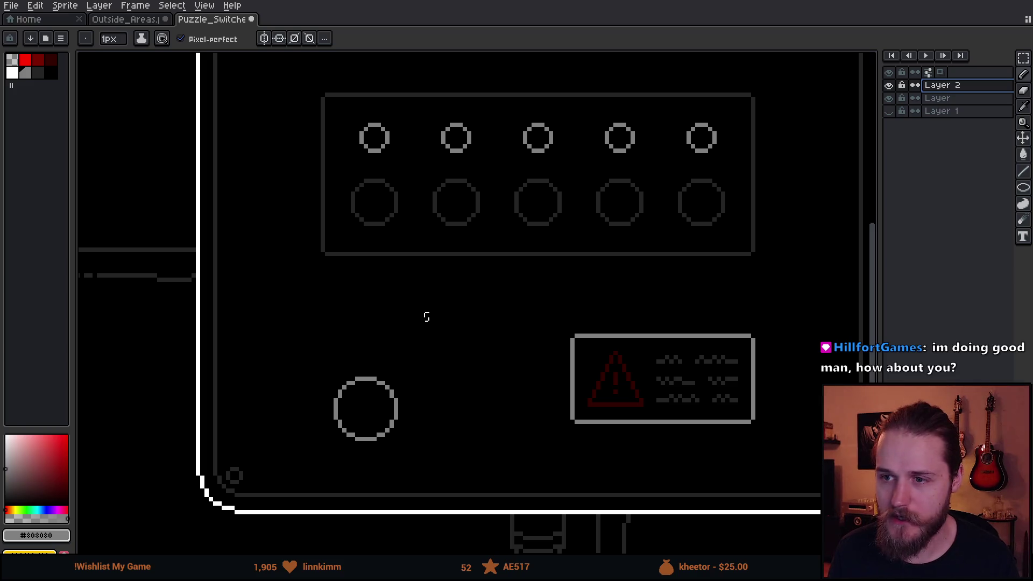
{"action": "key", "text": "alt+Tab"}
{"action": "left_click", "coordinate": [498, 32]}
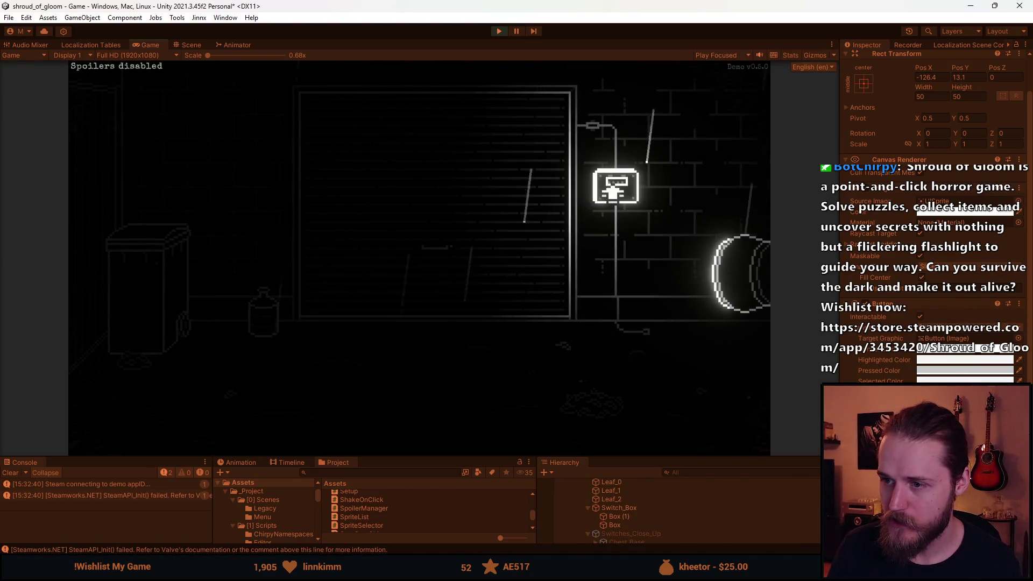
Step: Open the switch-box close-up, flip open its glass cover, then return to the wall scene
{"action": "left_click", "coordinate": [616, 186]}
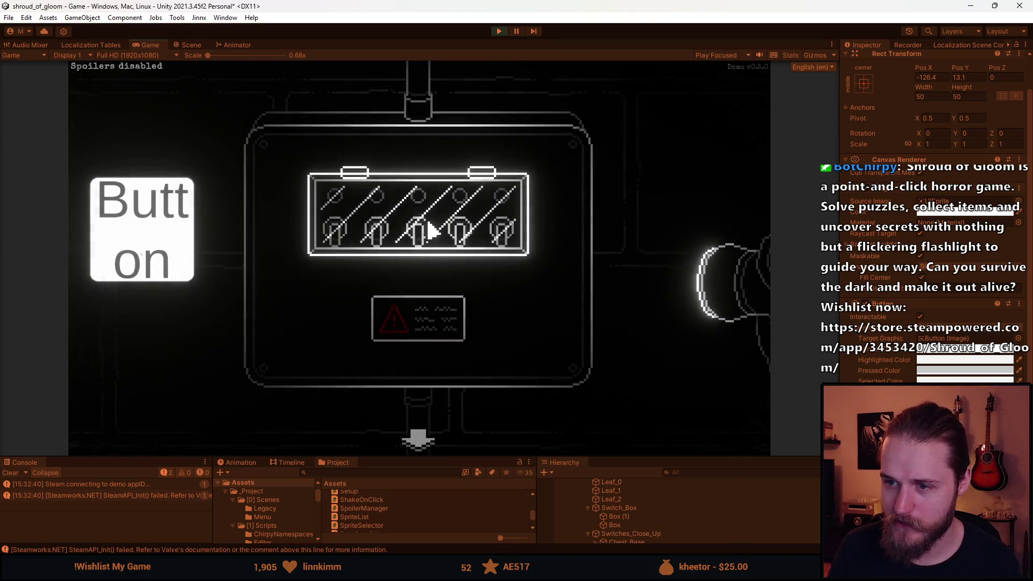
{"action": "left_click", "coordinate": [428, 224]}
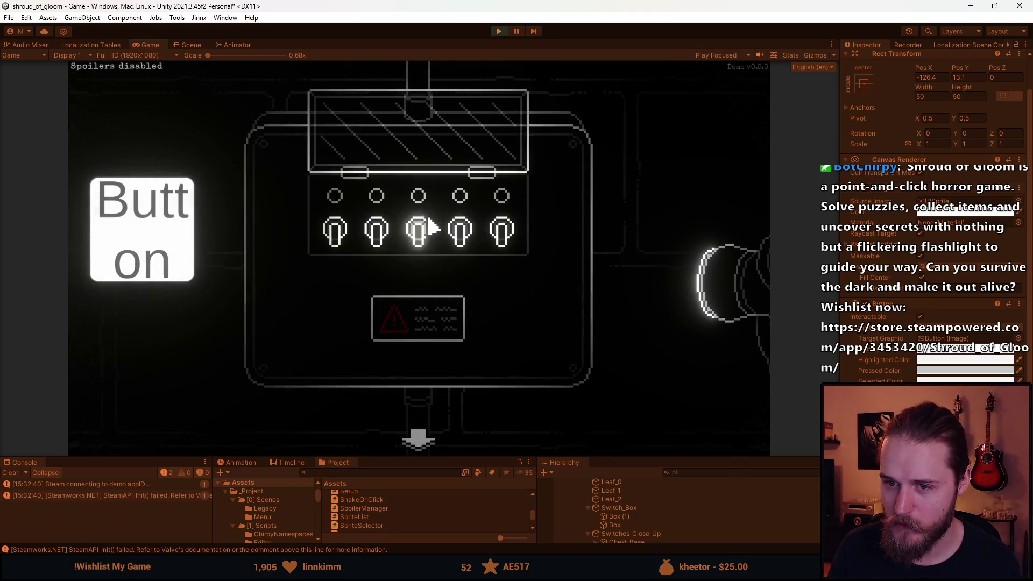
{"action": "left_click", "coordinate": [421, 444]}
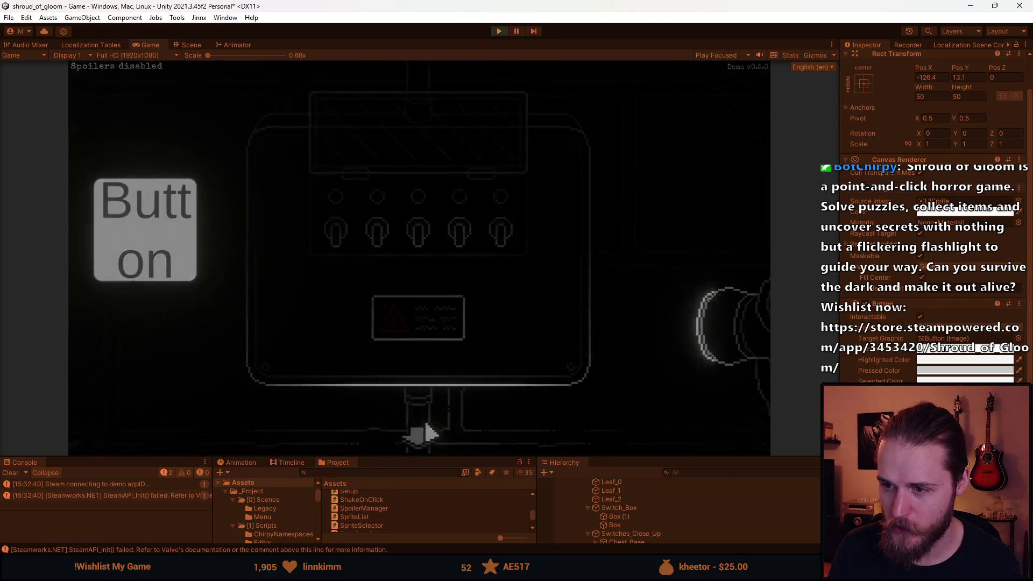
Step: Reopen the close-up and flip the five switches up and down, then leave the close-up
{"action": "left_click", "coordinate": [619, 186]}
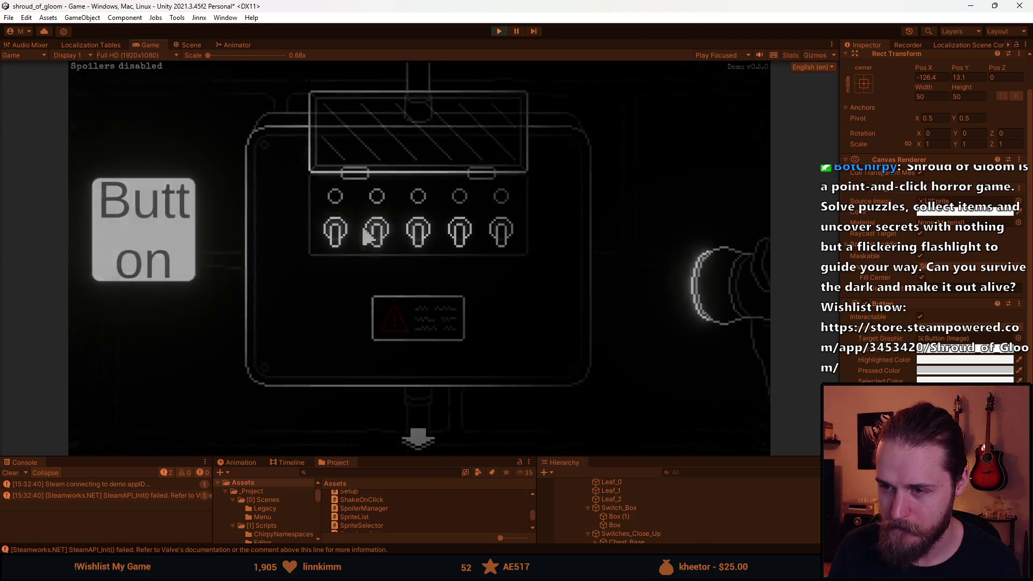
{"action": "left_click", "coordinate": [377, 236]}
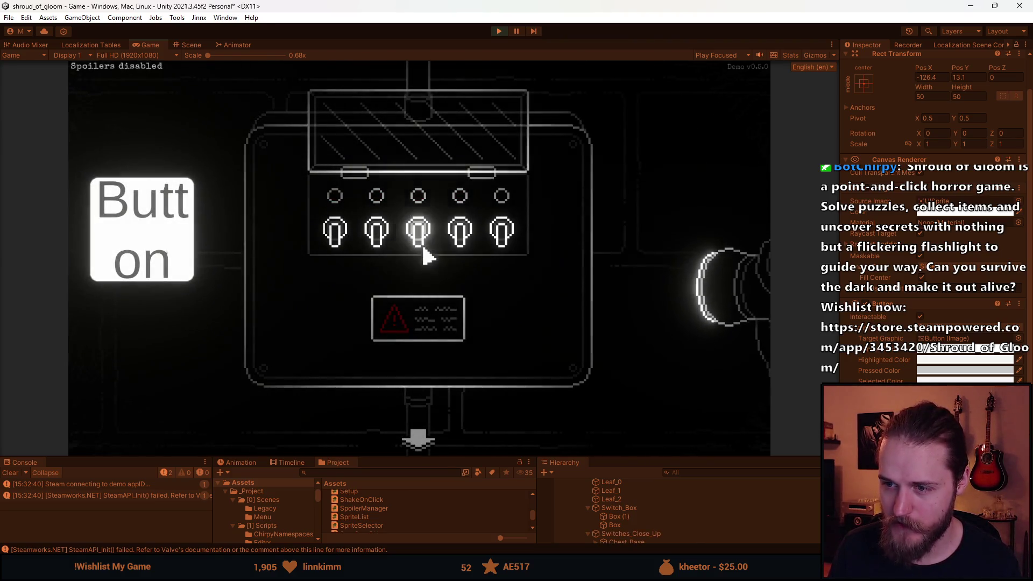
{"action": "left_click", "coordinate": [463, 236]}
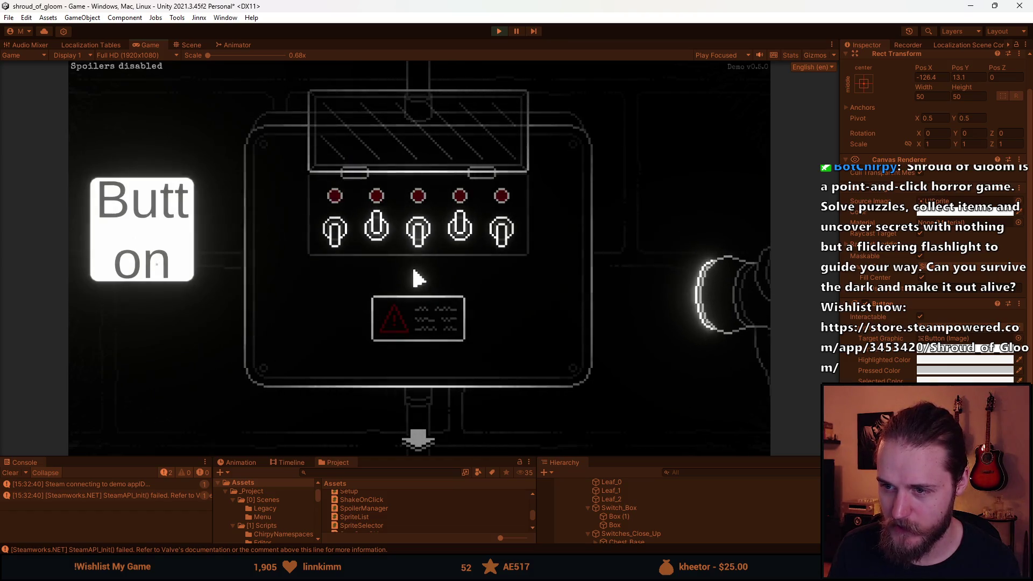
{"action": "left_click", "coordinate": [344, 231]}
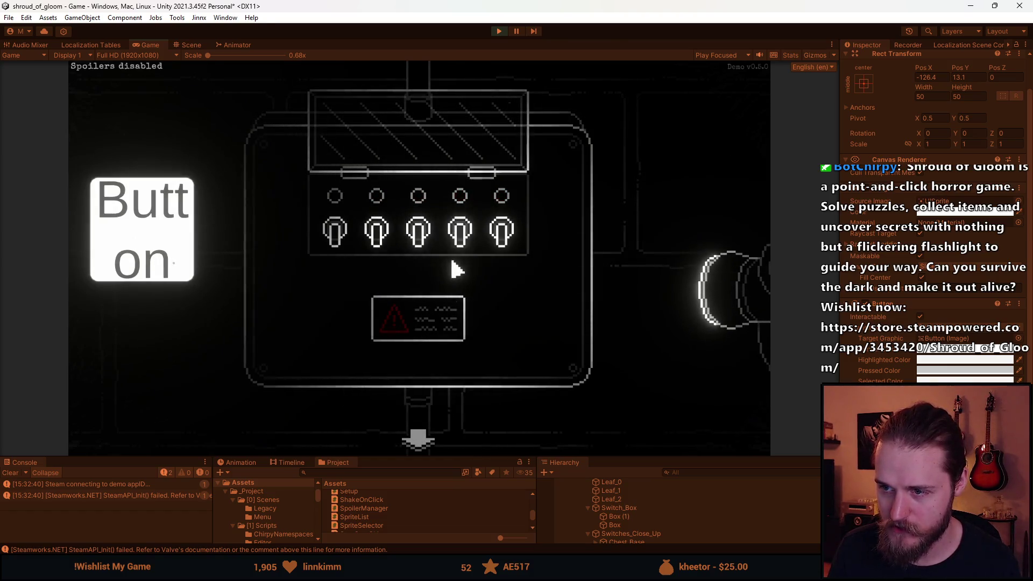
{"action": "left_click", "coordinate": [340, 235]}
{"action": "left_click", "coordinate": [460, 232]}
{"action": "left_click", "coordinate": [334, 232]}
{"action": "left_click", "coordinate": [376, 232]}
{"action": "left_click", "coordinate": [501, 232]}
{"action": "left_click", "coordinate": [417, 236]}
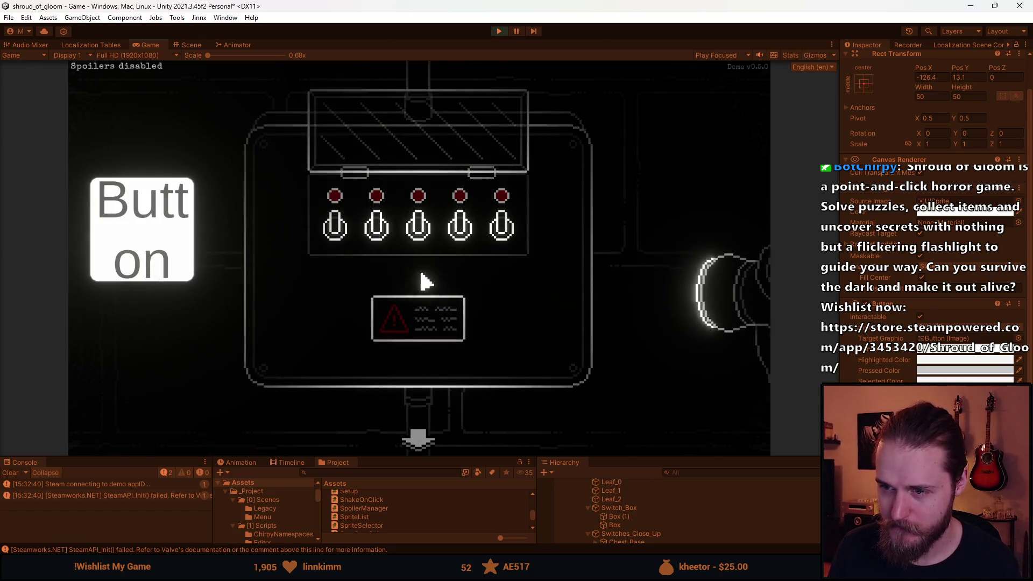
{"action": "left_click", "coordinate": [412, 428]}
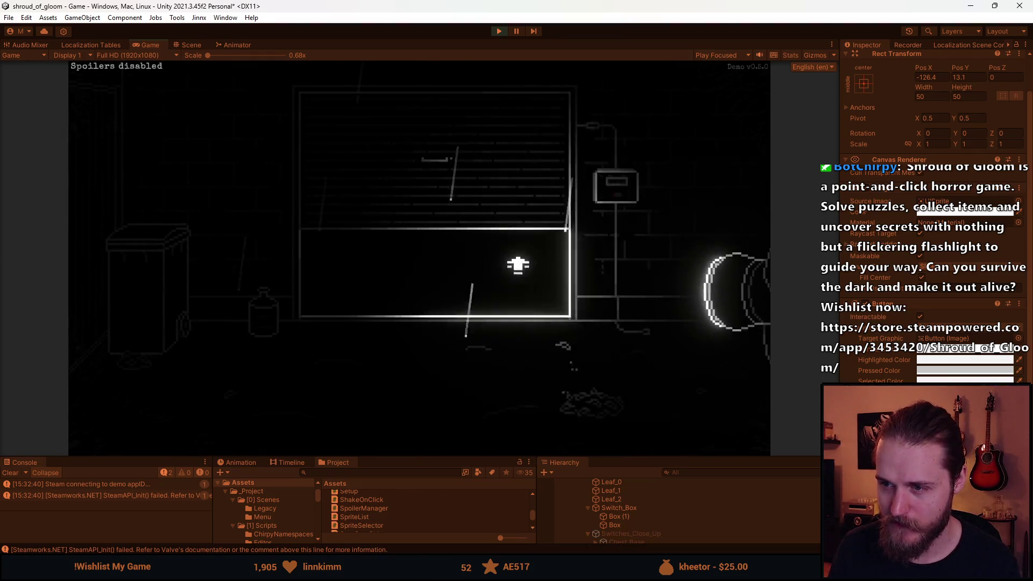
Step: Revisit the close-up, open the glass cover, leave, pause with Esc and return to Aseprite
{"action": "left_click", "coordinate": [612, 189]}
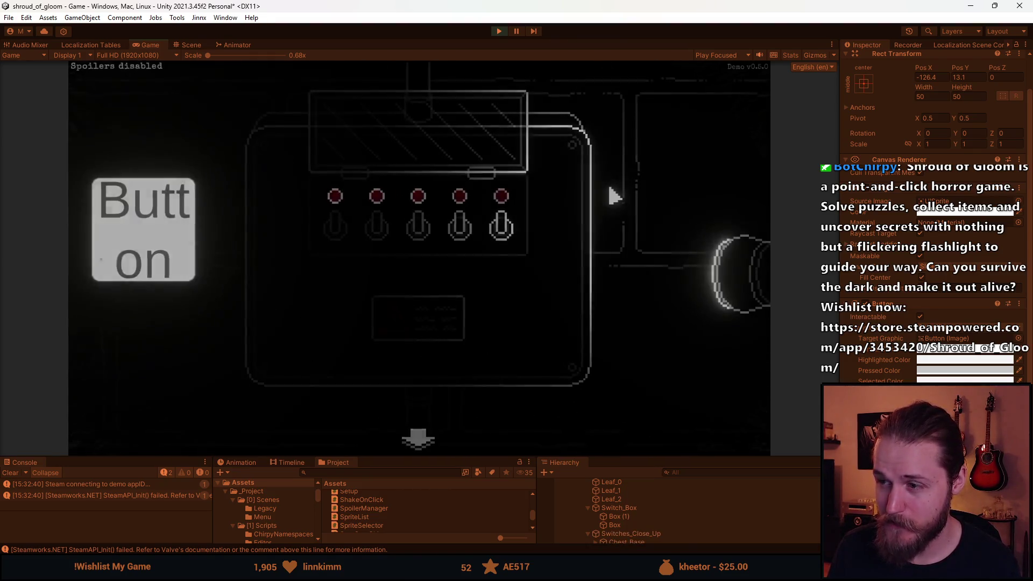
{"action": "left_click", "coordinate": [419, 440]}
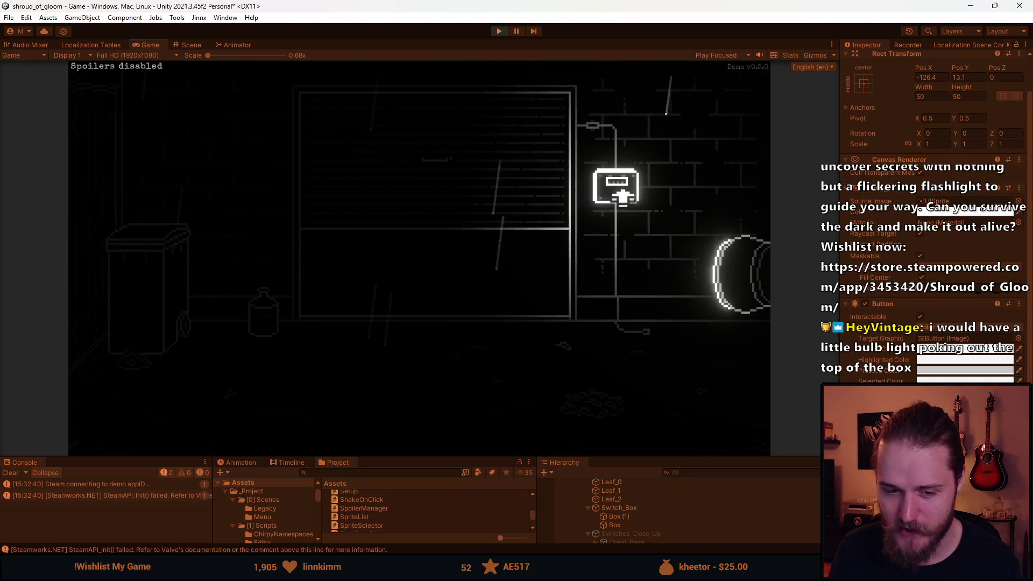
{"action": "left_click", "coordinate": [616, 208]}
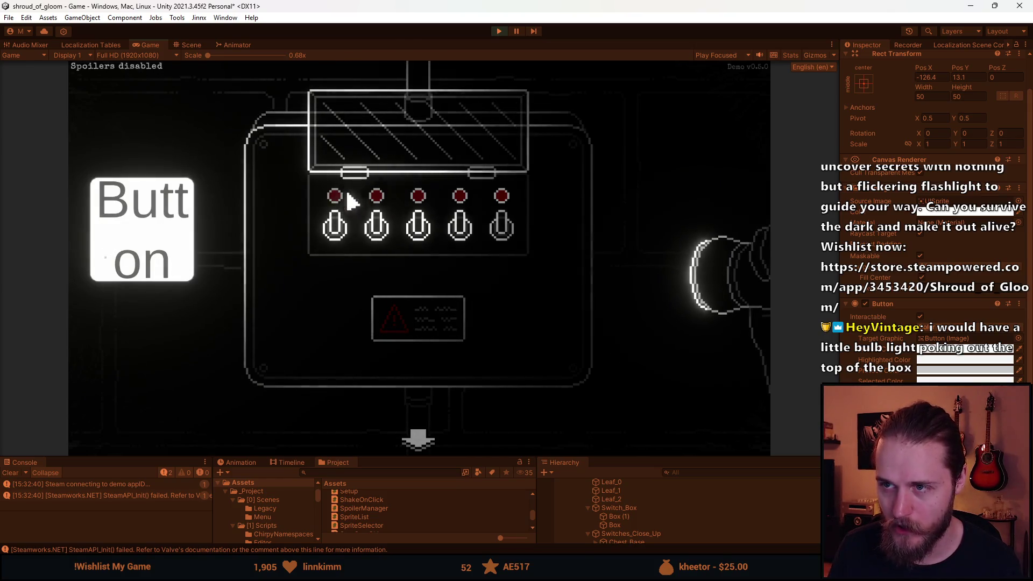
{"action": "left_click", "coordinate": [452, 122]}
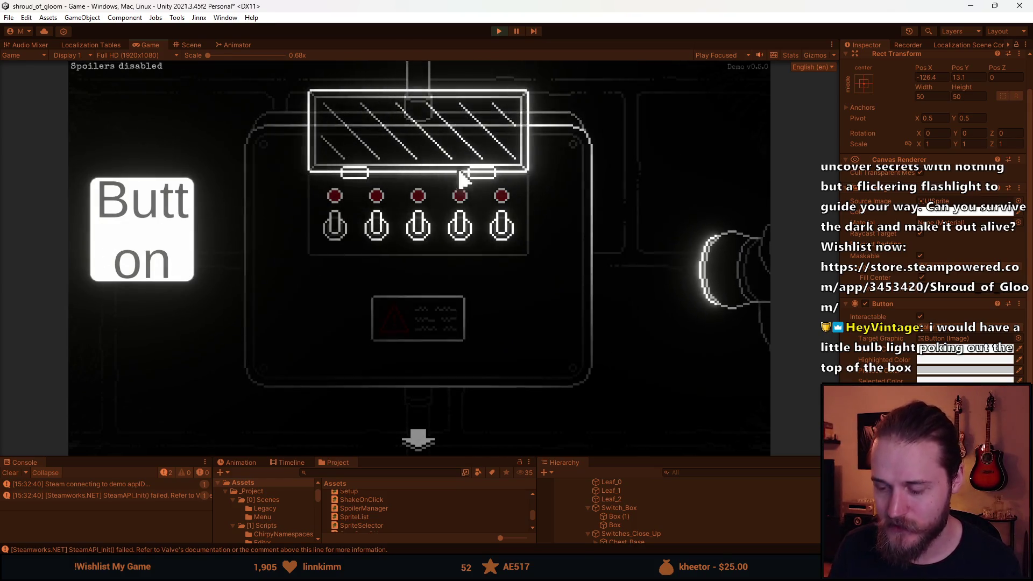
{"action": "left_click", "coordinate": [417, 438]}
{"action": "key", "text": "Escape"}
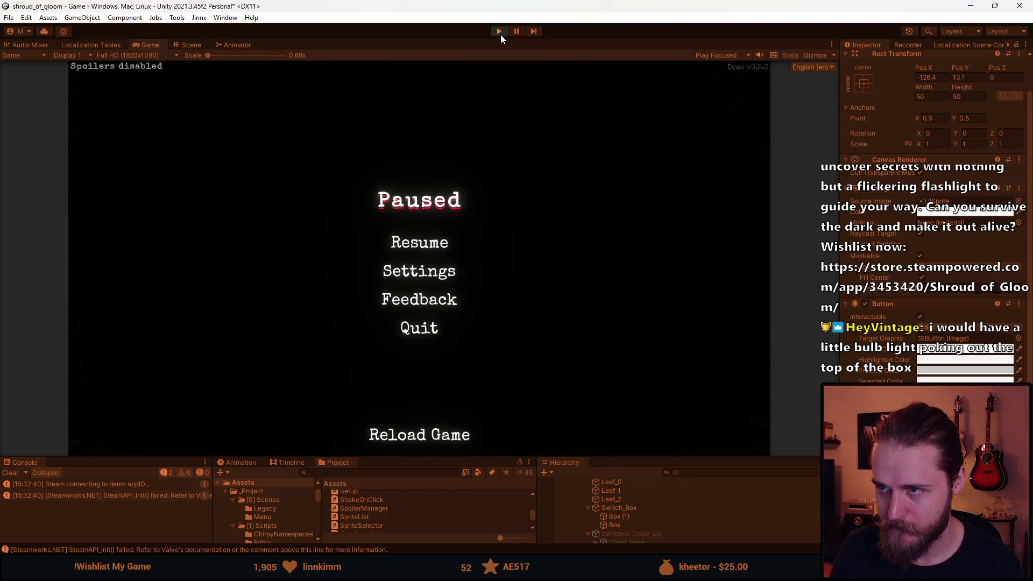
{"action": "key", "text": "alt+Tab"}
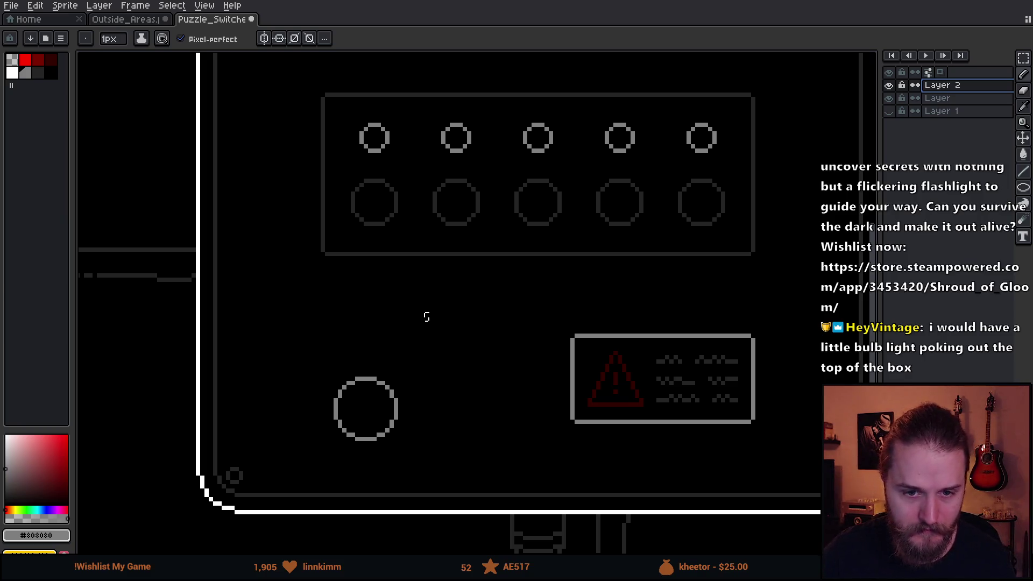
Step: Move the lone circle up and to the left with the rectangular marquee
{"action": "left_click_drag", "start_coordinate": [426, 317], "coordinate": [411, 253]}
{"action": "key", "text": "m"}
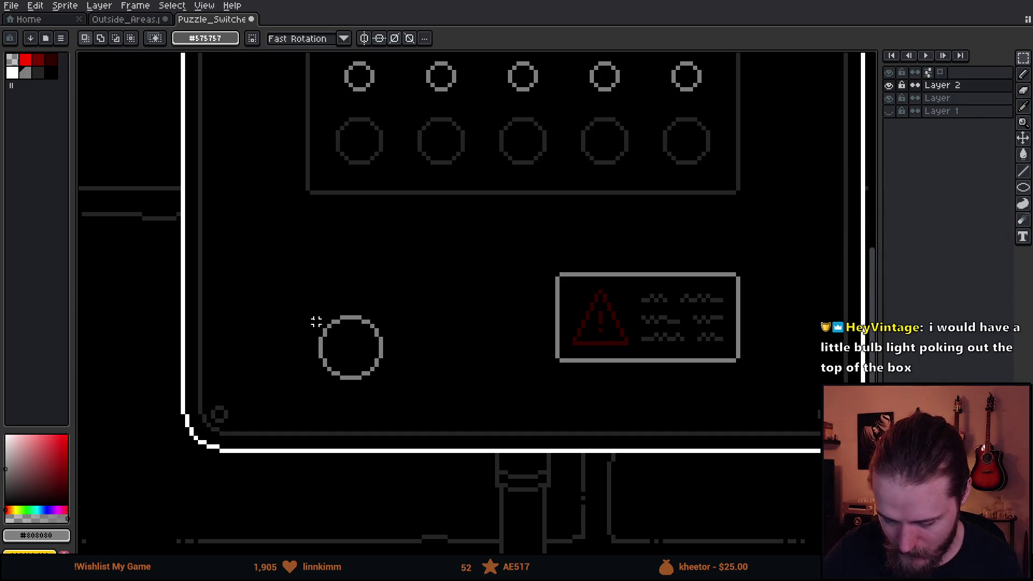
{"action": "mouse_move", "coordinate": [295, 278]}
{"action": "left_mouse_down"}
{"action": "mouse_move", "coordinate": [418, 391]}
{"action": "mouse_move", "coordinate": [392, 346]}
{"action": "left_mouse_up"}
{"action": "left_click", "coordinate": [441, 322]}
{"action": "left_click_drag", "start_coordinate": [296, 258], "coordinate": [427, 389]}
{"action": "left_click_drag", "start_coordinate": [388, 340], "coordinate": [362, 346]}
{"action": "left_click", "coordinate": [394, 257]}
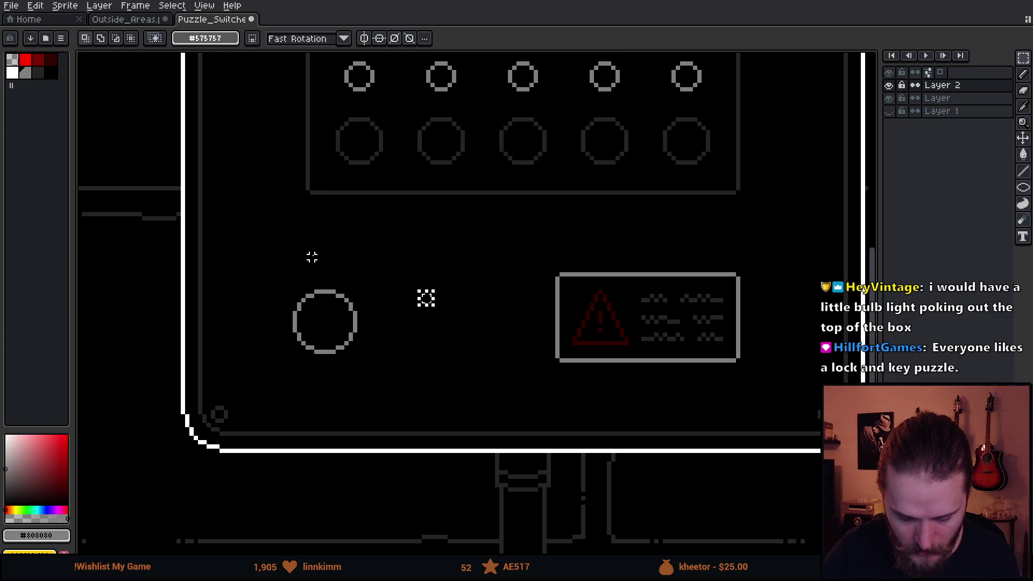
Step: Draw half of a grey lightning bolt above the circle with the 1px pencil
{"action": "scroll", "coordinate": [333, 250], "scroll_direction": "up", "scroll_amount": 2}
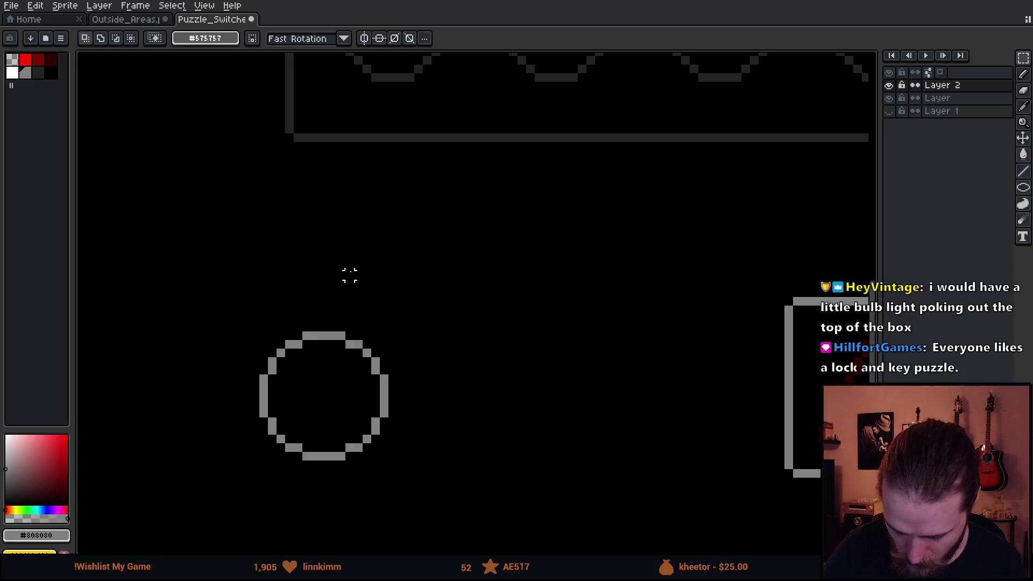
{"action": "key", "text": "b"}
{"action": "left_click", "coordinate": [324, 305]}
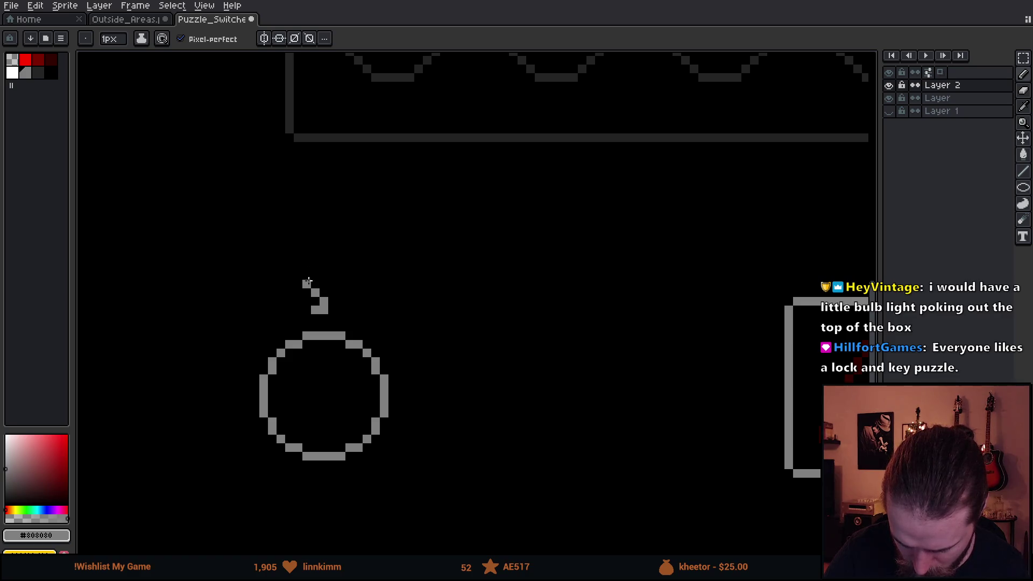
{"action": "key", "text": "ctrl+z"}
{"action": "mouse_move", "coordinate": [319, 294]}
{"action": "left_mouse_down"}
{"action": "mouse_move", "coordinate": [307, 269]}
{"action": "mouse_move", "coordinate": [280, 274]}
{"action": "mouse_move", "coordinate": [284, 248]}
{"action": "left_mouse_up"}
{"action": "left_click", "coordinate": [280, 259]}
{"action": "left_click", "coordinate": [311, 265]}
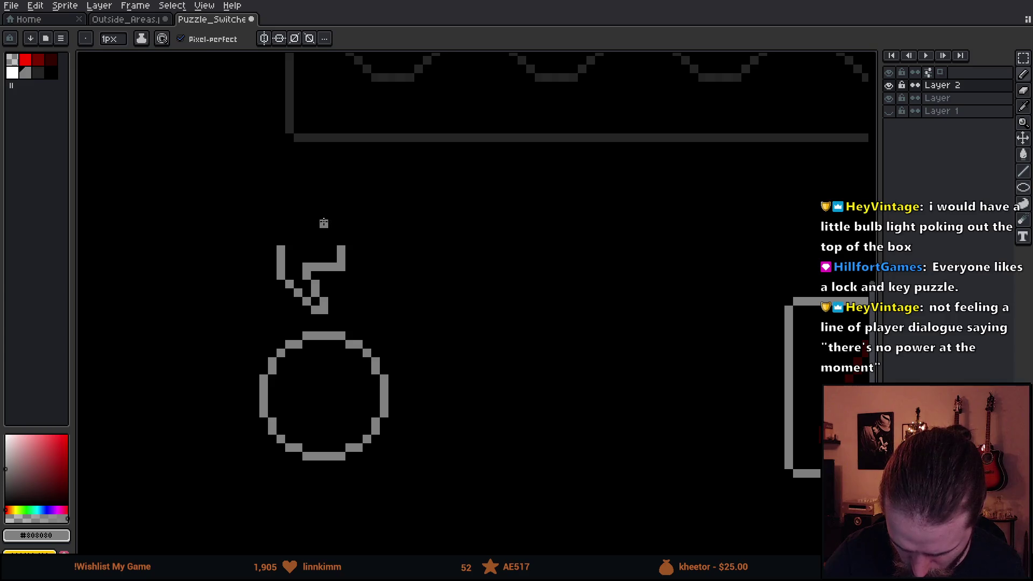
Step: Copy the half bolt and flip it vertically to complete the bolt shape
{"action": "key", "text": "m"}
{"action": "mouse_move", "coordinate": [264, 250]}
{"action": "left_mouse_down"}
{"action": "mouse_move", "coordinate": [315, 310]}
{"action": "mouse_move", "coordinate": [366, 316]}
{"action": "mouse_move", "coordinate": [340, 285]}
{"action": "mouse_move", "coordinate": [344, 227]}
{"action": "mouse_move", "coordinate": [348, 253]}
{"action": "left_mouse_up"}
{"action": "key", "text": "shift+v"}
{"action": "key", "text": "Return"}
{"action": "key", "text": "ctrl+d"}
{"action": "key", "text": "b"}
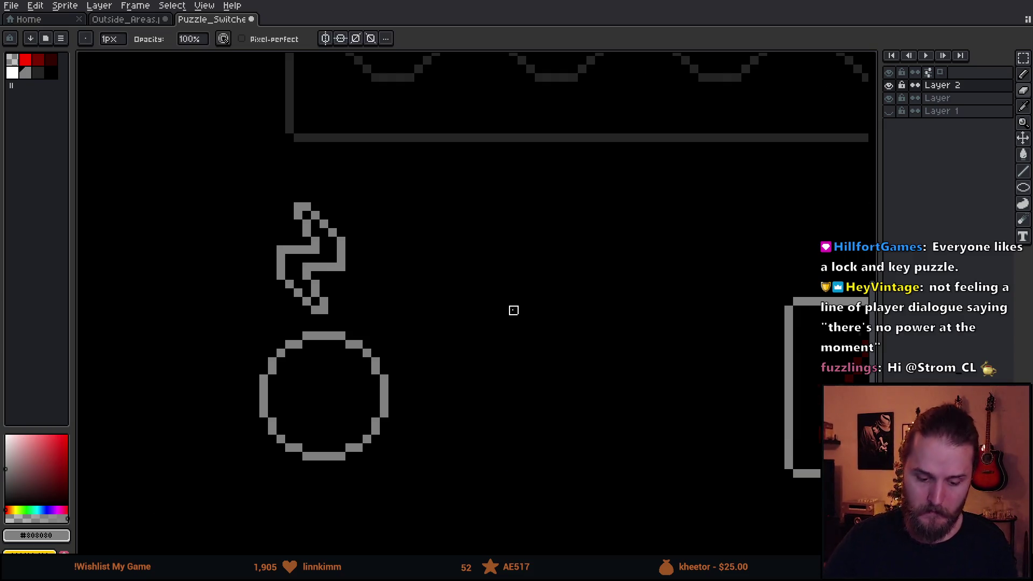
{"action": "scroll", "coordinate": [514, 310], "scroll_direction": "down", "scroll_amount": 3}
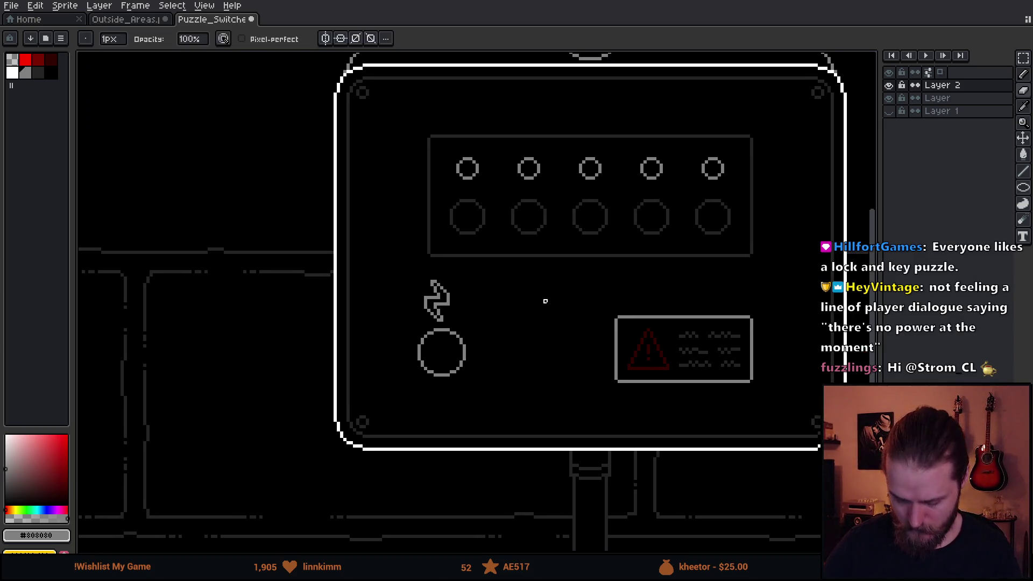
Step: Select the bolt and try horizontal and vertical flips to fix its orientation
{"action": "key", "text": "m"}
{"action": "left_click_drag", "start_coordinate": [405, 271], "coordinate": [465, 324]}
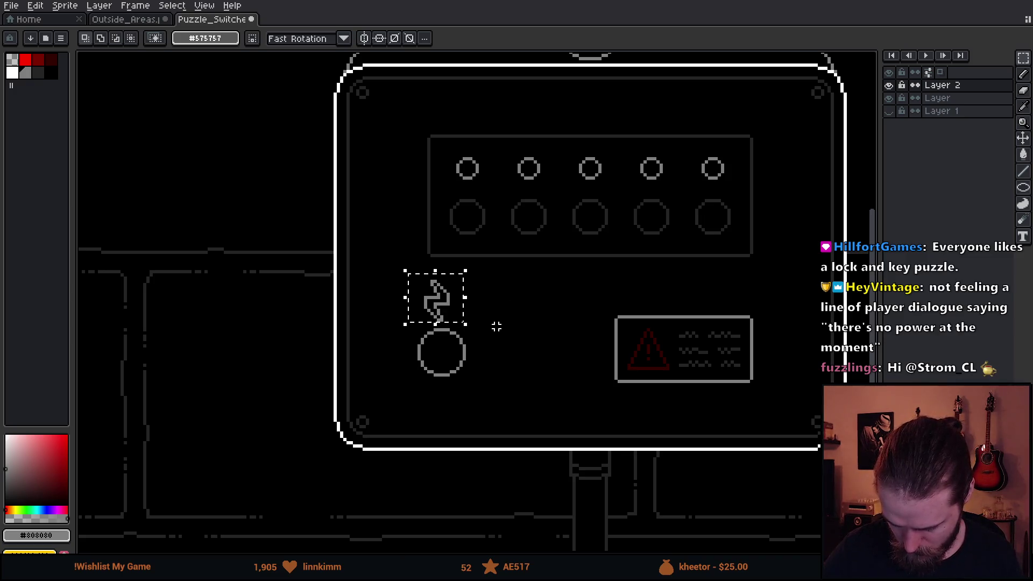
{"action": "key", "text": "shift+h"}
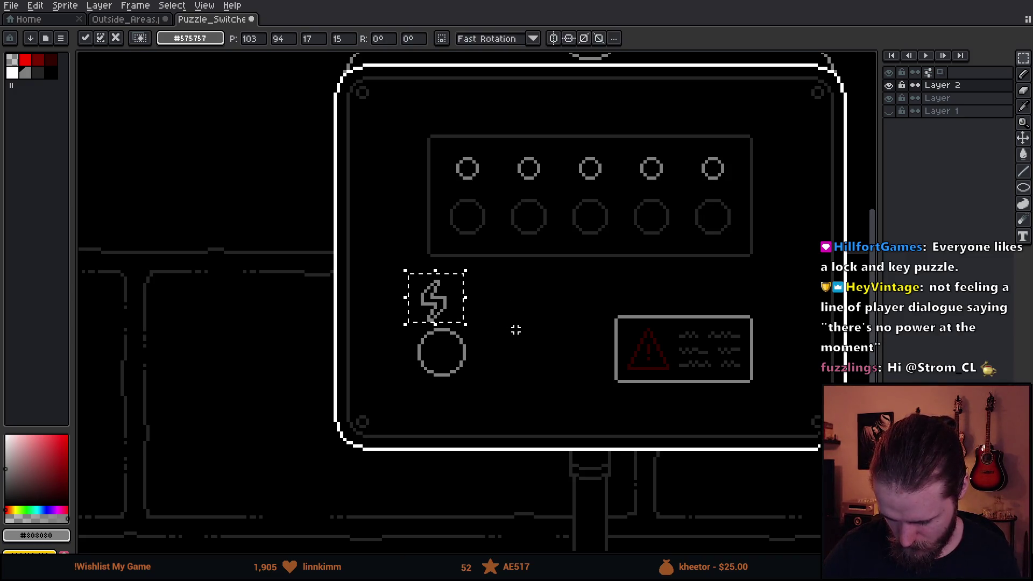
{"action": "key", "text": "shift+v"}
{"action": "key", "text": "shift+h"}
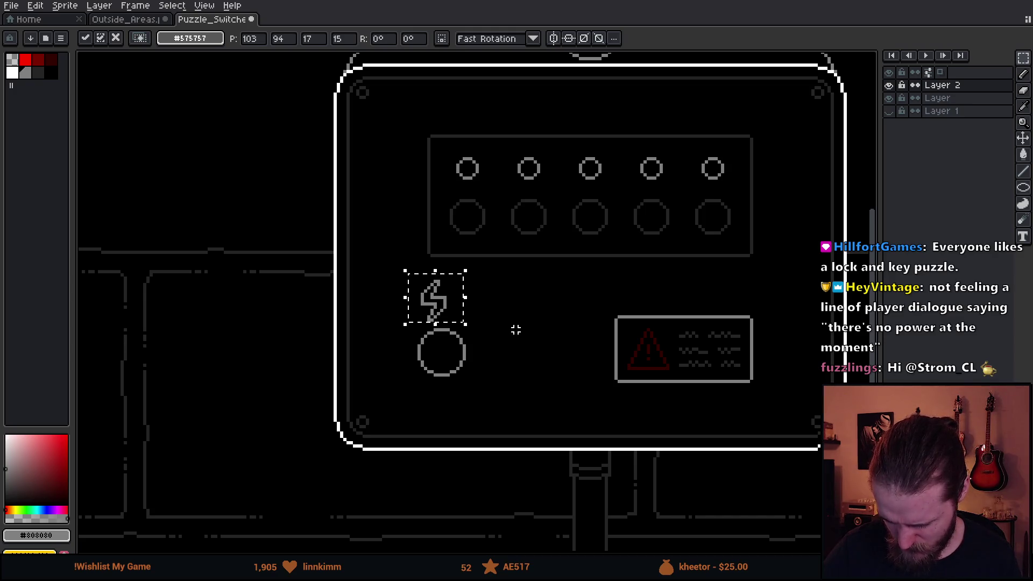
{"action": "key", "text": "shift+h"}
{"action": "key", "text": "shift+h"}
{"action": "key", "text": "ctrl+d"}
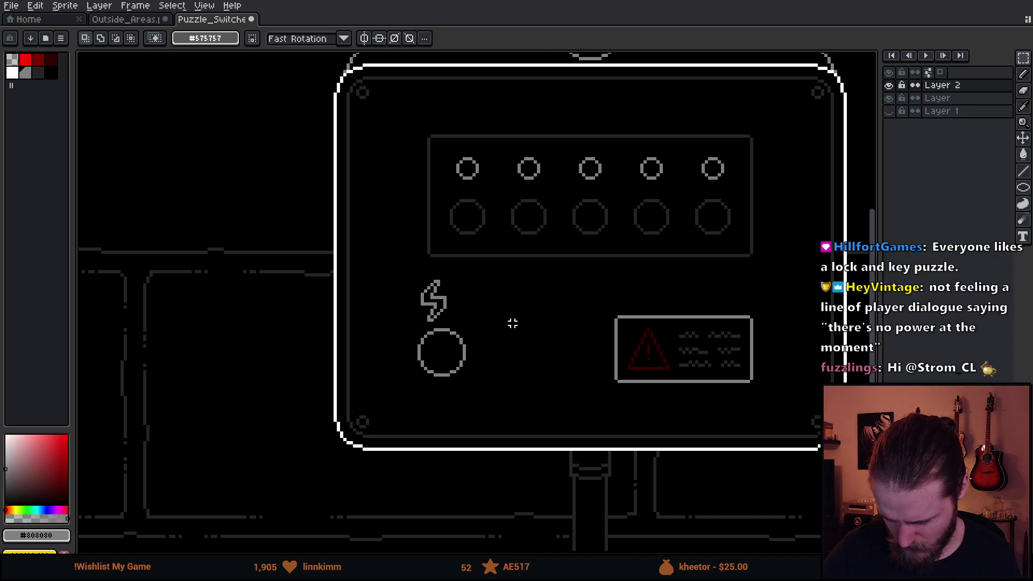
Step: Adjust the bolt's top part using a freehand lasso selection
{"action": "scroll", "coordinate": [457, 294], "scroll_direction": "up", "scroll_amount": 4}
{"action": "mouse_move", "coordinate": [293, 200]}
{"action": "left_mouse_down"}
{"action": "mouse_move", "coordinate": [318, 311]}
{"action": "mouse_move", "coordinate": [382, 252]}
{"action": "left_mouse_up"}
{"action": "left_click", "coordinate": [401, 266]}
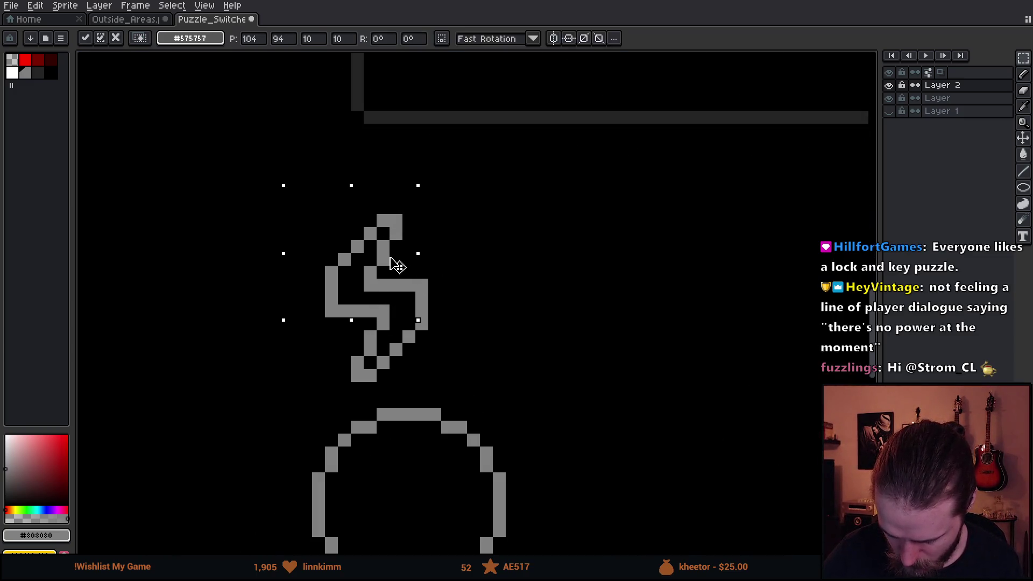
{"action": "key", "text": "ctrl+d"}
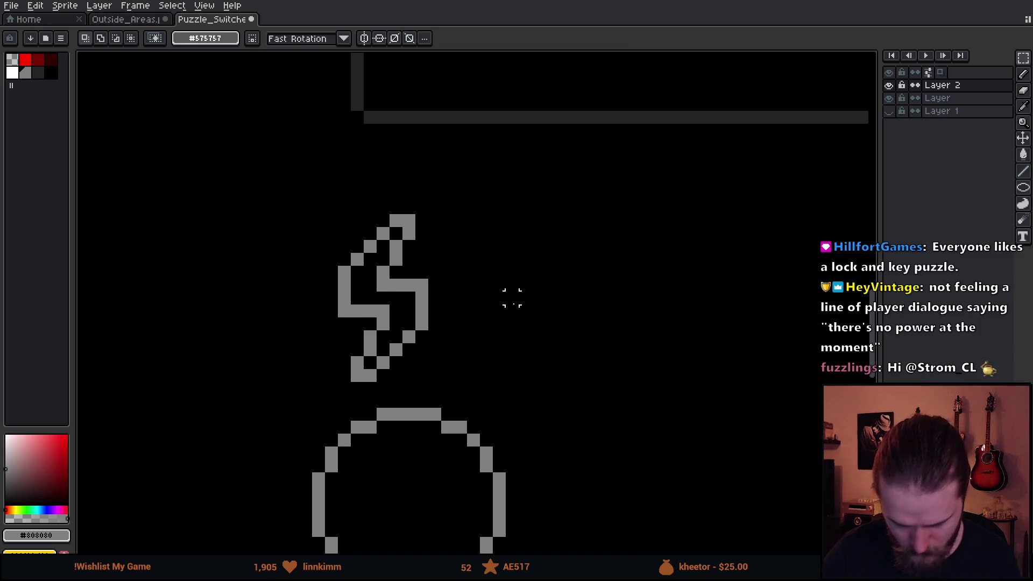
{"action": "scroll", "coordinate": [513, 296], "scroll_direction": "down", "scroll_amount": 2}
{"action": "scroll", "coordinate": [526, 311], "scroll_direction": "down", "scroll_amount": 4}
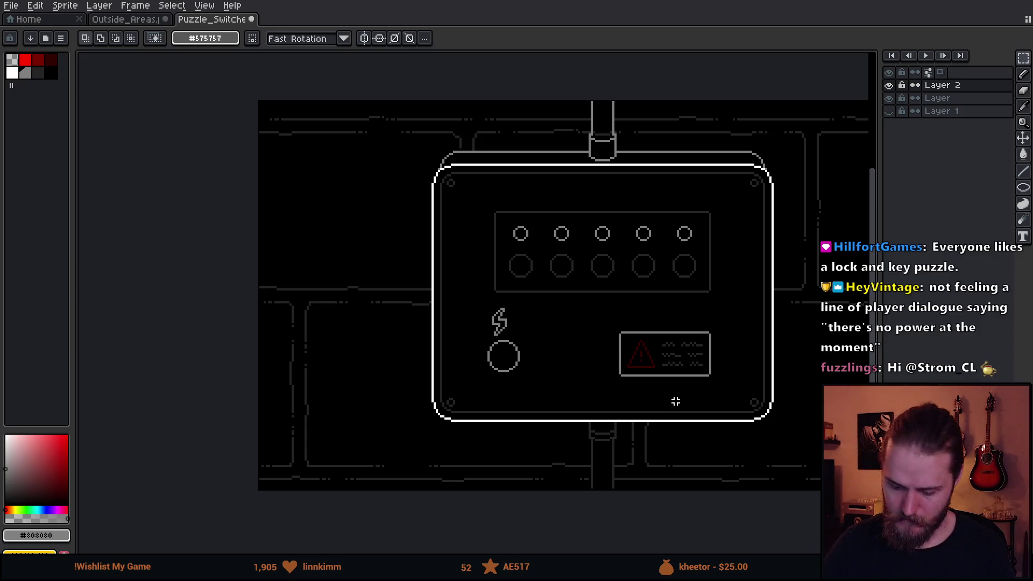
{"action": "scroll", "coordinate": [675, 401], "scroll_direction": "up", "scroll_amount": 2}
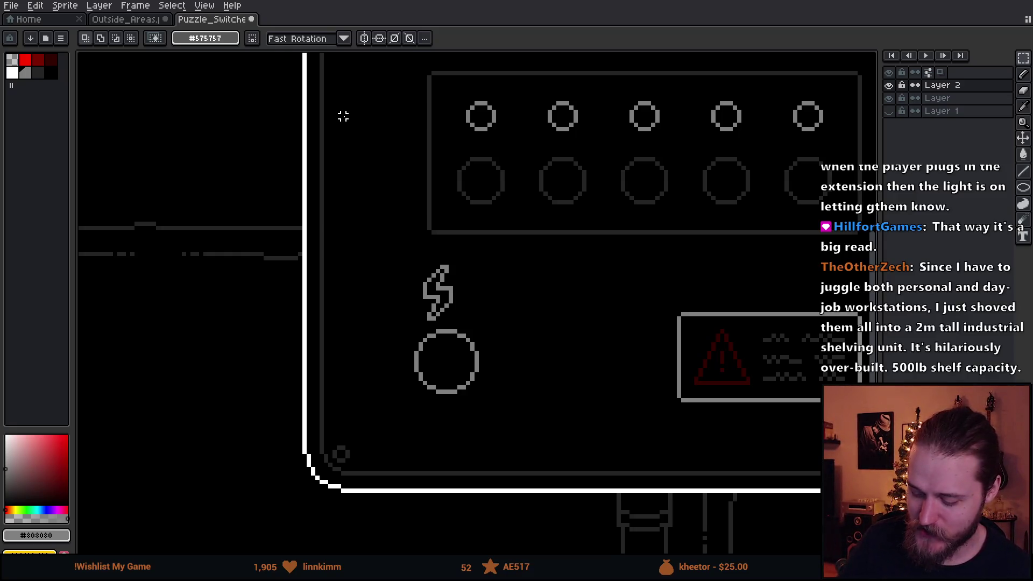
Step: Nudge the bolt down so it sits just above the circle
{"action": "mouse_move", "coordinate": [554, 295]}
{"action": "left_mouse_down"}
{"action": "mouse_move", "coordinate": [489, 307]}
{"action": "mouse_move", "coordinate": [441, 288]}
{"action": "left_mouse_up"}
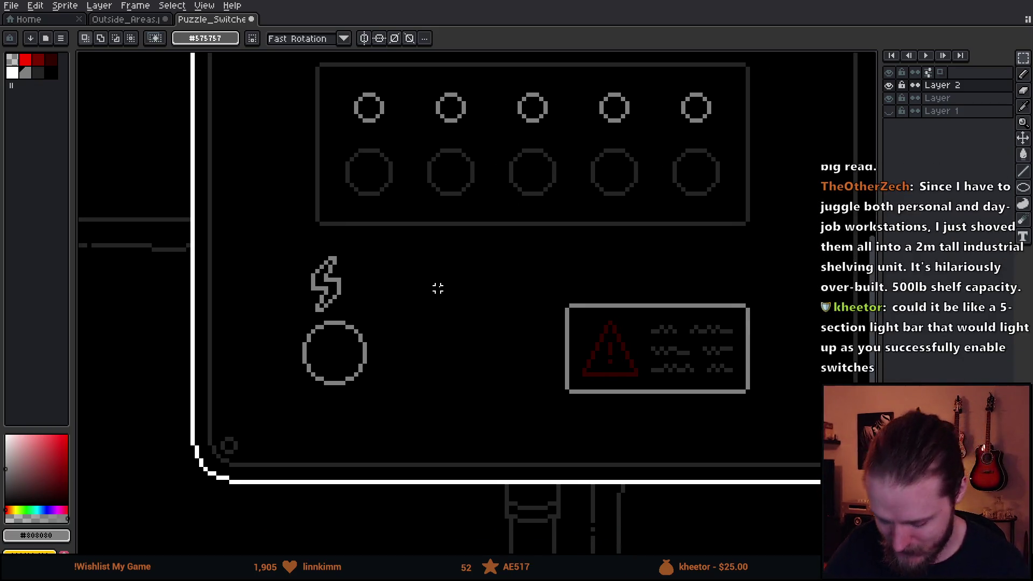
{"action": "left_click_drag", "start_coordinate": [284, 240], "coordinate": [371, 309]}
{"action": "key", "text": "ctrl+d"}
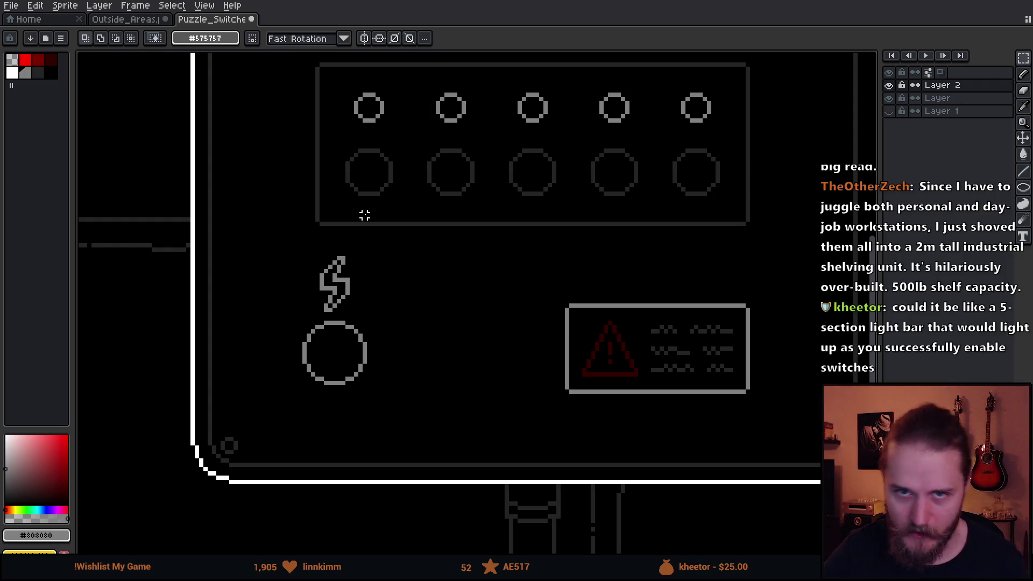
{"action": "scroll", "coordinate": [358, 301], "scroll_direction": "up", "scroll_amount": 2}
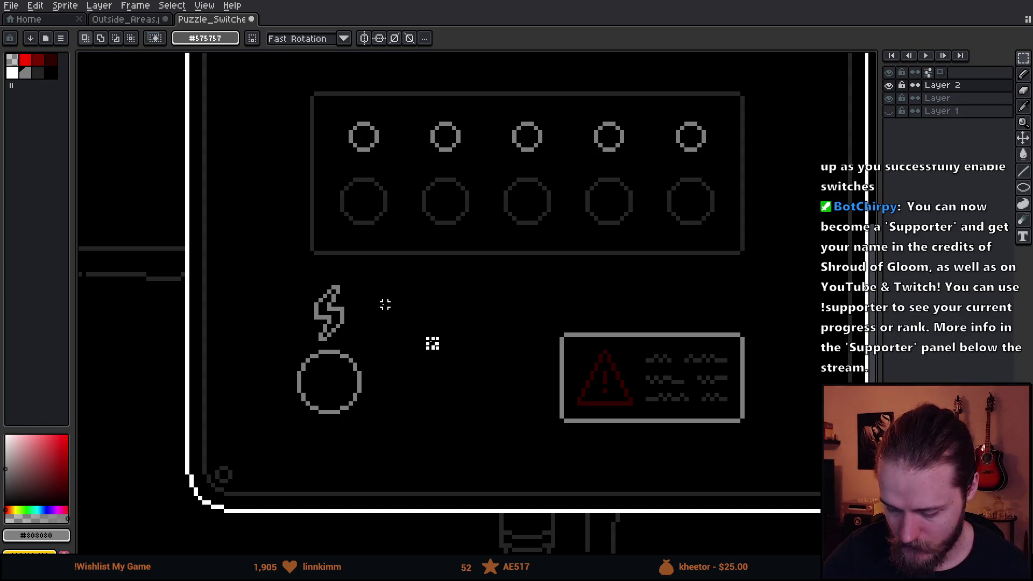
{"action": "left_click_drag", "start_coordinate": [385, 304], "coordinate": [400, 320]}
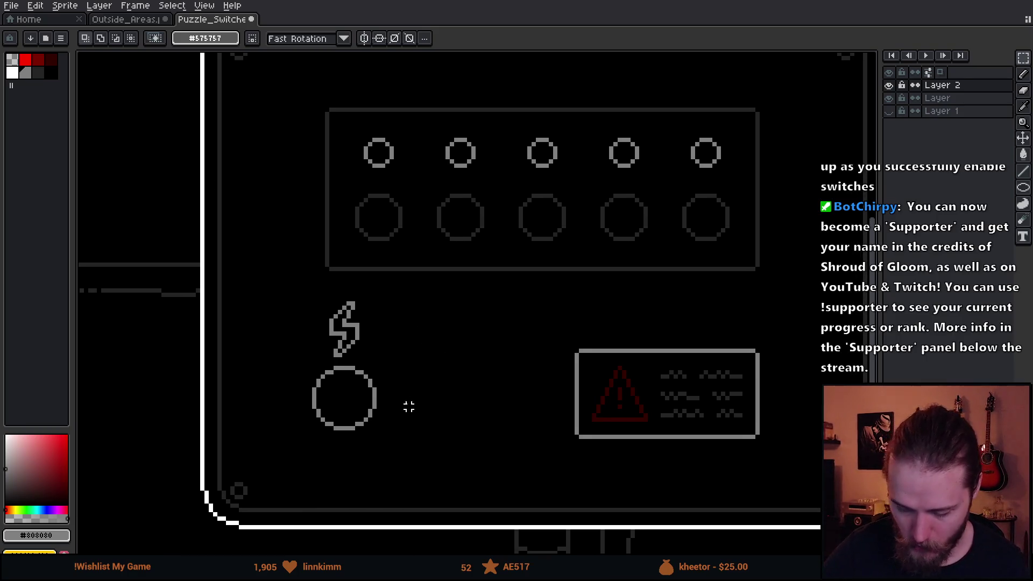
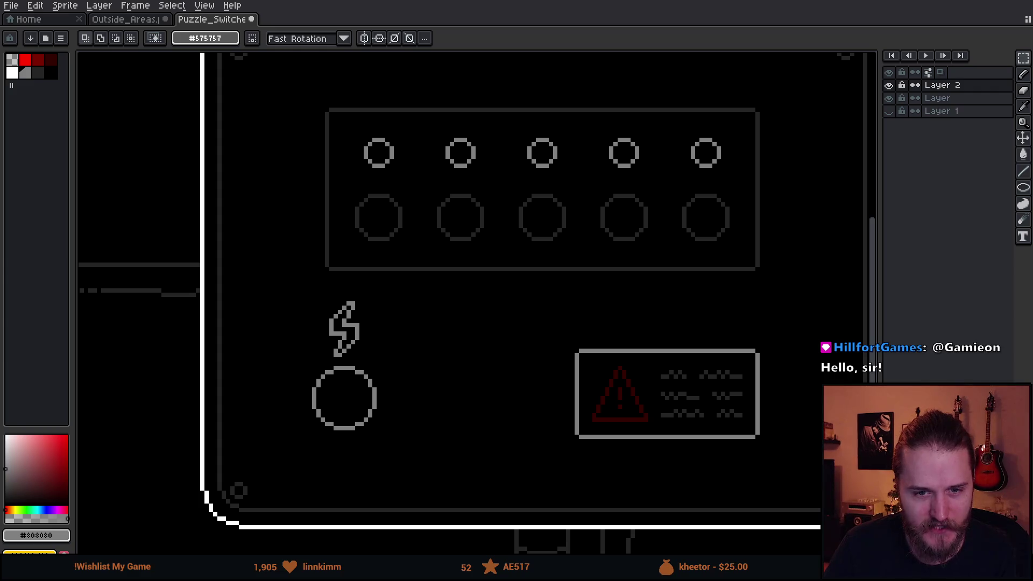
Step: On Layer, pencil black across the middles of the five small indicator circles
{"action": "left_click_drag", "start_coordinate": [640, 209], "coordinate": [604, 226]}
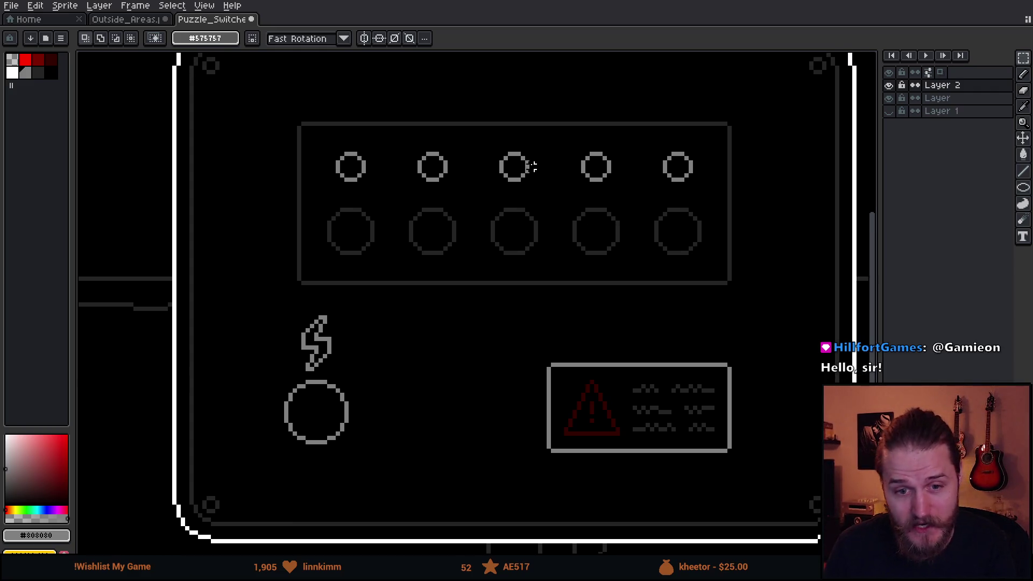
{"action": "key", "text": "v"}
{"action": "key", "text": "b"}
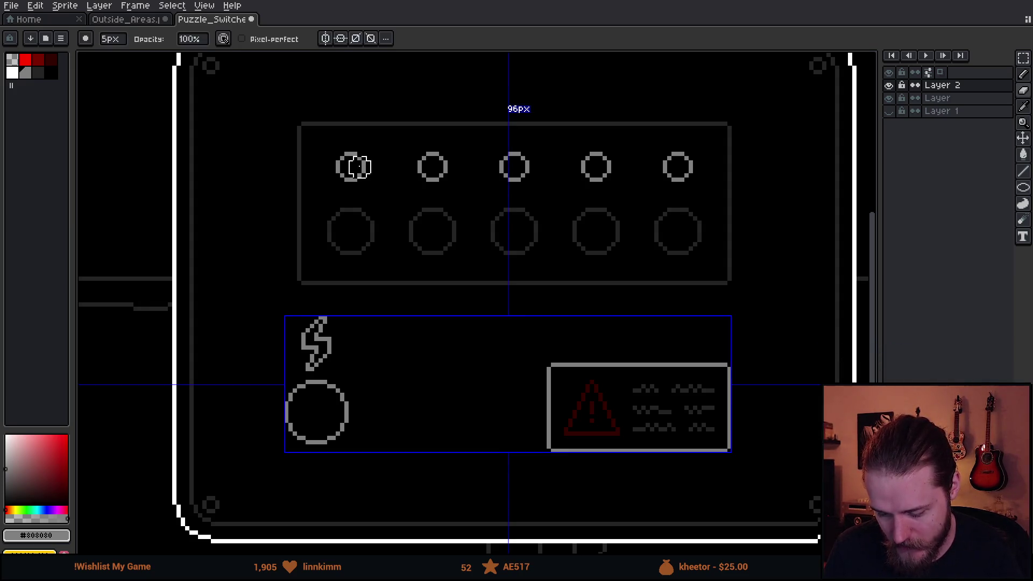
{"action": "left_click", "coordinate": [938, 98]}
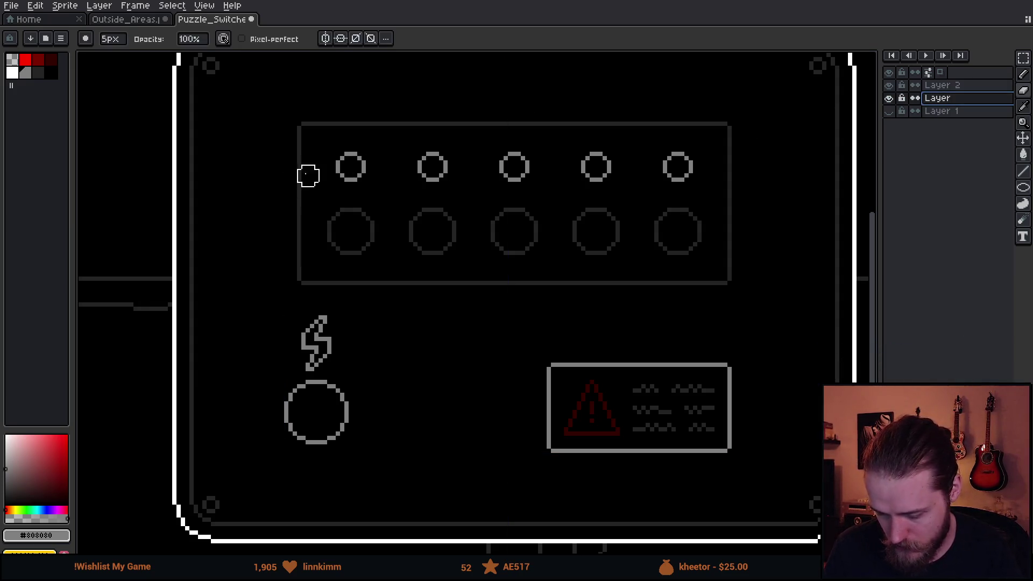
{"action": "left_click", "coordinate": [388, 161], "text": "alt"}
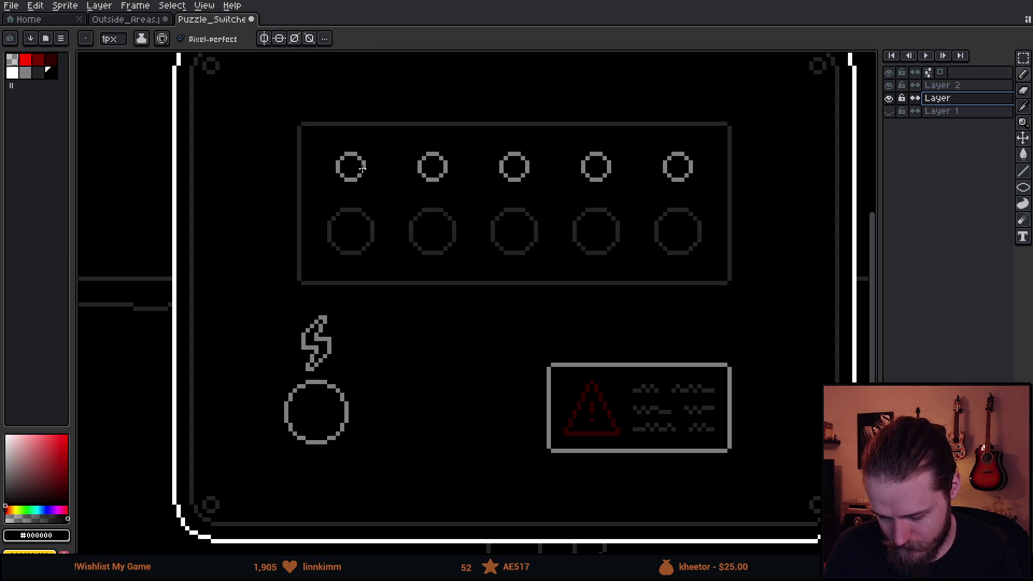
{"action": "left_click_drag", "start_coordinate": [363, 170], "coordinate": [368, 161]}
{"action": "key", "text": "v"}
{"action": "key", "text": "b"}
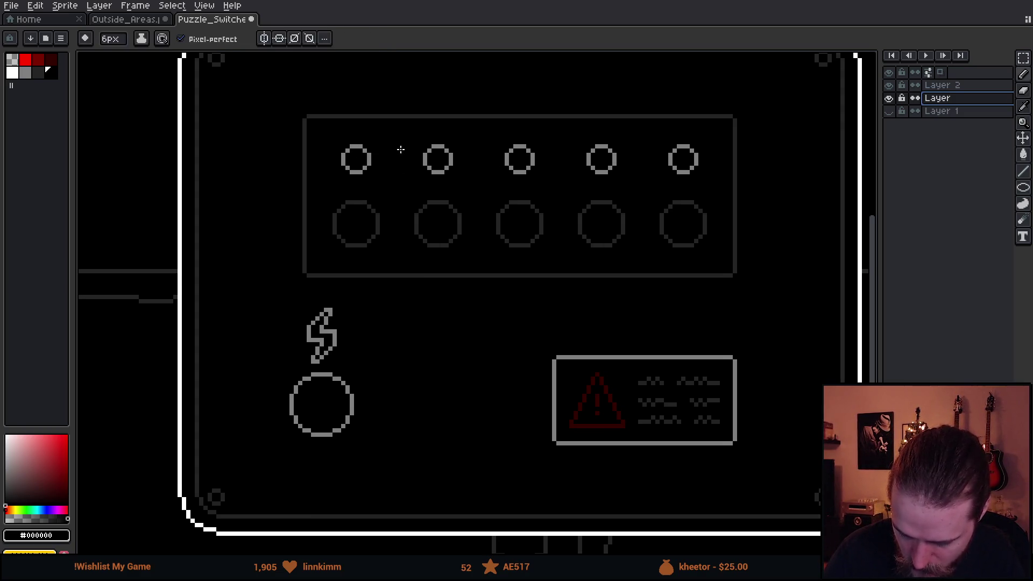
{"action": "left_click_drag", "start_coordinate": [355, 159], "coordinate": [678, 159]}
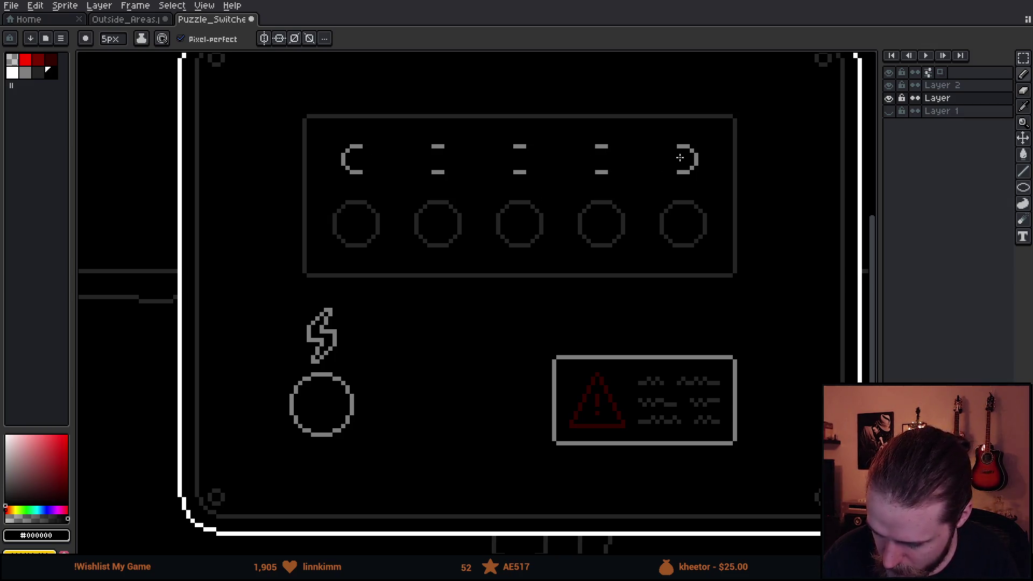
Step: Stretch the left arc into a long rounded bar meeting the right end cap, then pick grey
{"action": "key", "text": "m"}
{"action": "mouse_move", "coordinate": [353, 131]}
{"action": "left_mouse_down"}
{"action": "mouse_move", "coordinate": [378, 186]}
{"action": "mouse_move", "coordinate": [409, 163]}
{"action": "mouse_move", "coordinate": [649, 159]}
{"action": "left_mouse_up"}
{"action": "left_click_drag", "start_coordinate": [661, 206], "coordinate": [685, 230]}
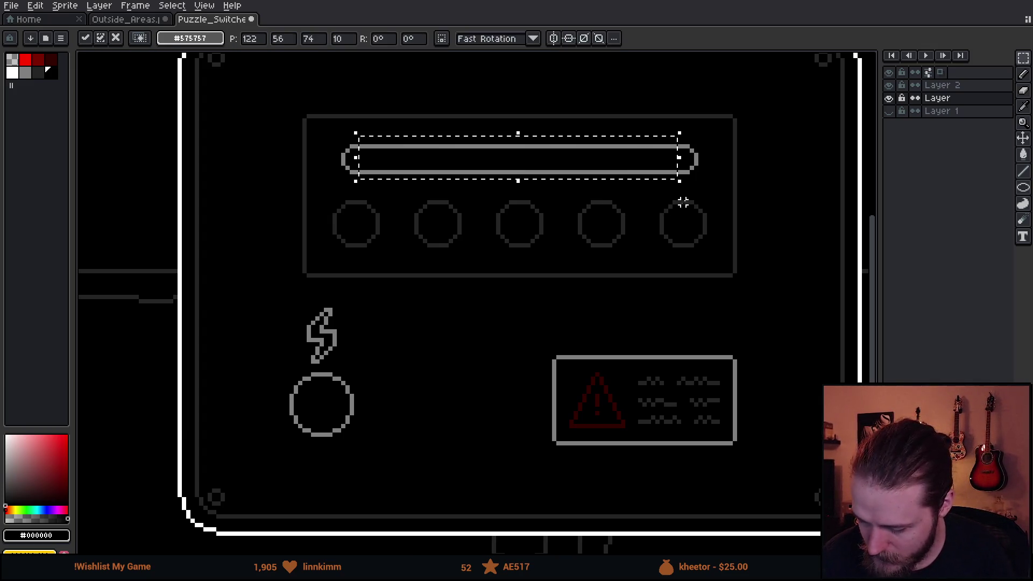
{"action": "left_click", "coordinate": [694, 230]}
{"action": "left_click", "coordinate": [41, 75]}
{"action": "left_click", "coordinate": [25, 73]}
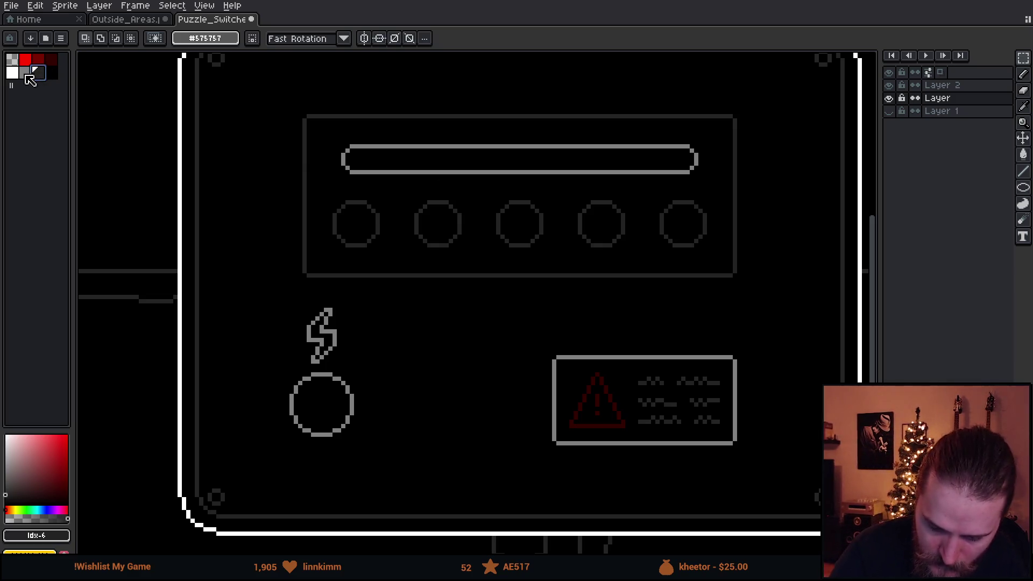
Step: Pencil four grey dividers across the long bar
{"action": "key", "text": "v"}
{"action": "key", "text": "b"}
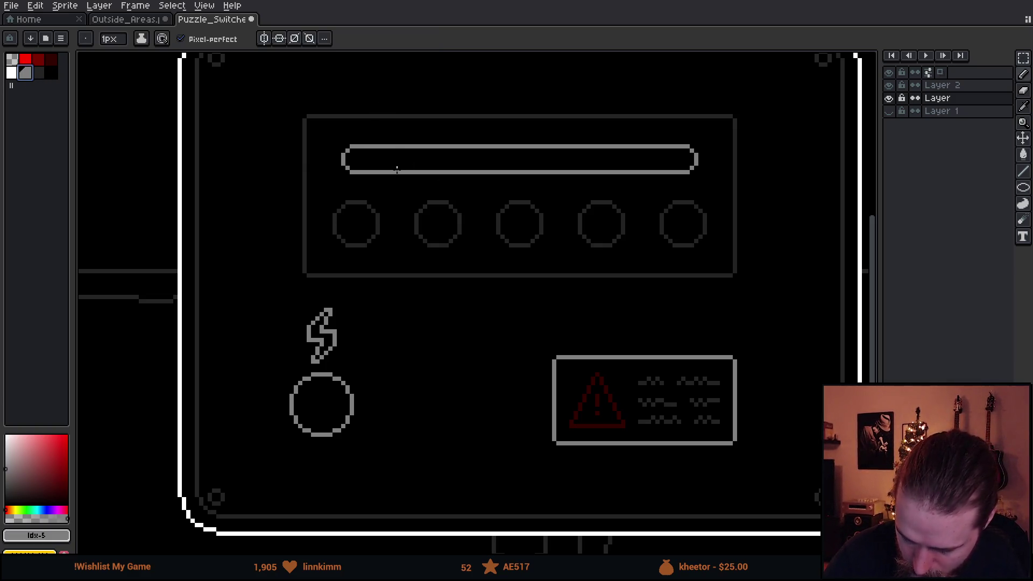
{"action": "left_click_drag", "start_coordinate": [408, 171], "coordinate": [407, 149]}
{"action": "left_click_drag", "start_coordinate": [475, 150], "coordinate": [475, 171]}
{"action": "left_click_drag", "start_coordinate": [541, 149], "coordinate": [541, 170]}
{"action": "left_click_drag", "start_coordinate": [610, 150], "coordinate": [611, 171]}
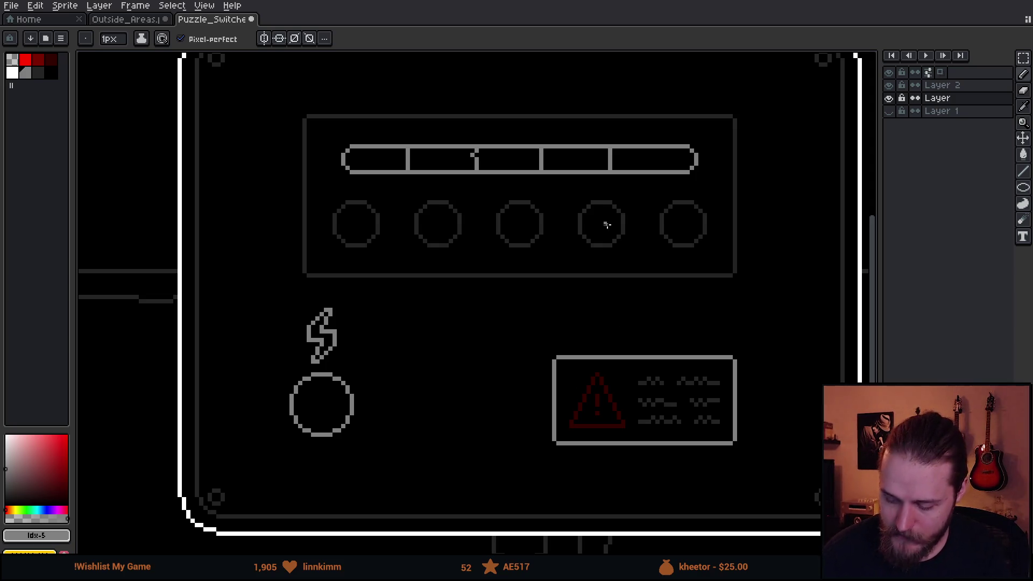
Step: Sketch check marks in the first, second, fourth and fifth switches and scribble fill into the bar
{"action": "left_click_drag", "start_coordinate": [591, 217], "coordinate": [600, 238]}
{"action": "left_click_drag", "start_coordinate": [623, 195], "coordinate": [608, 235]}
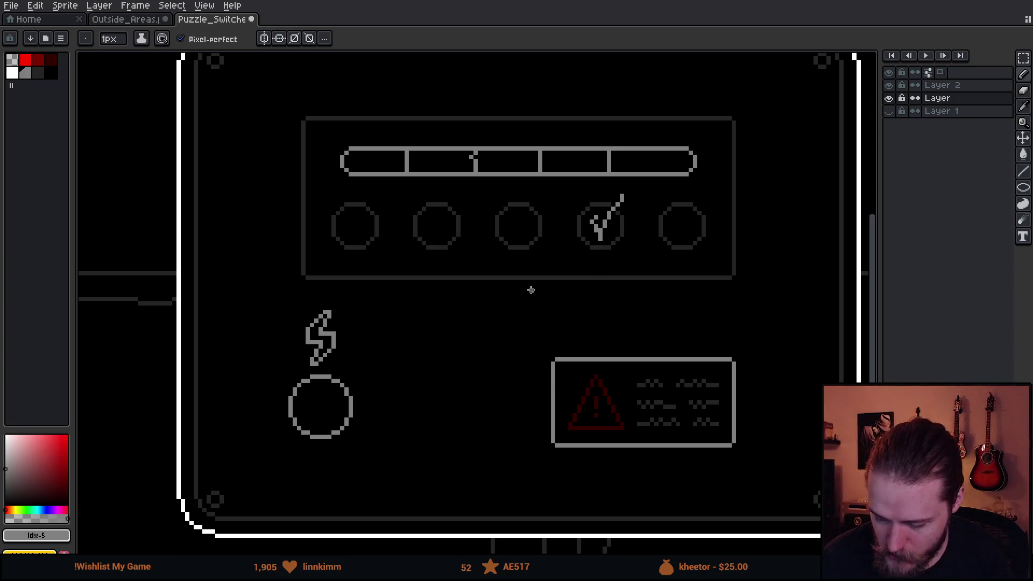
{"action": "left_click_drag", "start_coordinate": [407, 181], "coordinate": [355, 145]}
{"action": "left_click_drag", "start_coordinate": [312, 120], "coordinate": [355, 132]}
{"action": "left_click_drag", "start_coordinate": [500, 228], "coordinate": [505, 337]}
{"action": "mouse_move", "coordinate": [376, 260]}
{"action": "left_mouse_down"}
{"action": "mouse_move", "coordinate": [397, 291]}
{"action": "mouse_move", "coordinate": [406, 261]}
{"action": "left_mouse_up"}
{"action": "left_click_drag", "start_coordinate": [368, 213], "coordinate": [429, 214]}
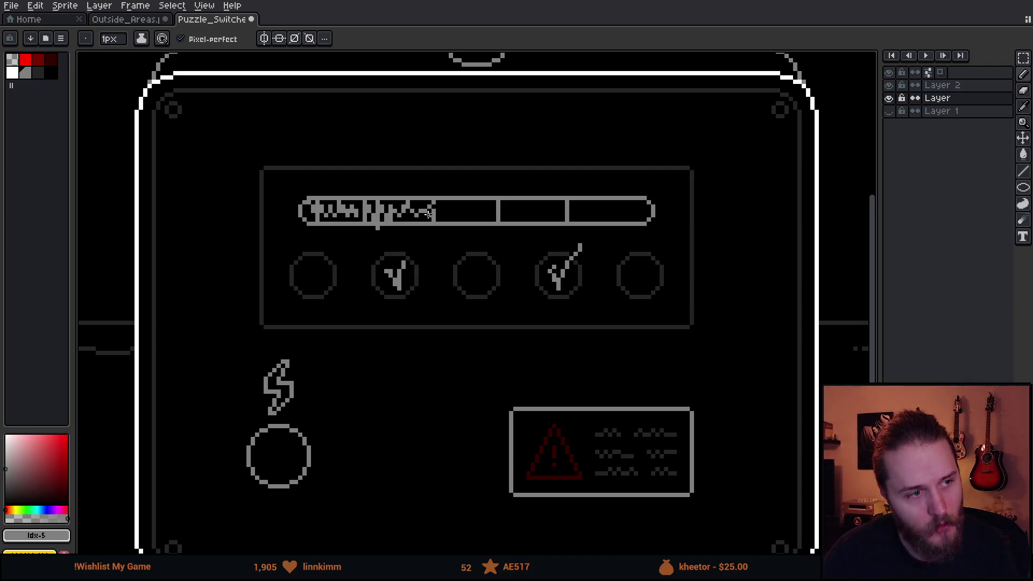
{"action": "mouse_move", "coordinate": [630, 264]}
{"action": "left_mouse_down"}
{"action": "mouse_move", "coordinate": [638, 283]}
{"action": "mouse_move", "coordinate": [657, 252]}
{"action": "left_mouse_up"}
{"action": "mouse_move", "coordinate": [434, 213]}
{"action": "left_mouse_down"}
{"action": "mouse_move", "coordinate": [472, 200]}
{"action": "mouse_move", "coordinate": [501, 213]}
{"action": "left_mouse_up"}
{"action": "left_click_drag", "start_coordinate": [319, 265], "coordinate": [326, 280]}
{"action": "left_click_drag", "start_coordinate": [326, 280], "coordinate": [341, 249]}
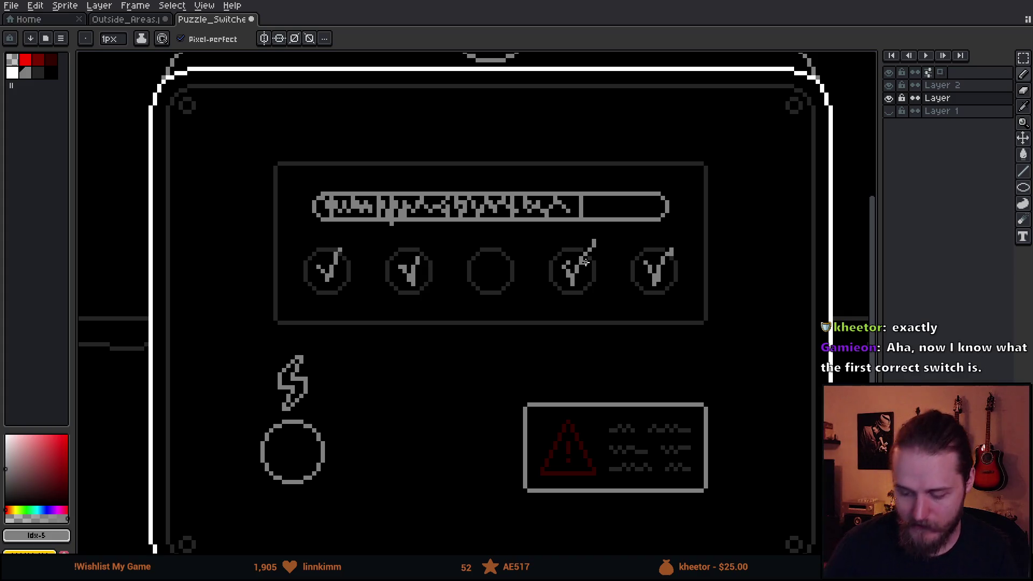
Step: Undo the check marks, bar scribble and dividers back to the five small circles
{"action": "key", "text": "v"}
{"action": "key", "text": "ctrl+z"}
{"action": "key", "text": "ctrl+z"}
{"action": "key", "text": "ctrl+z"}
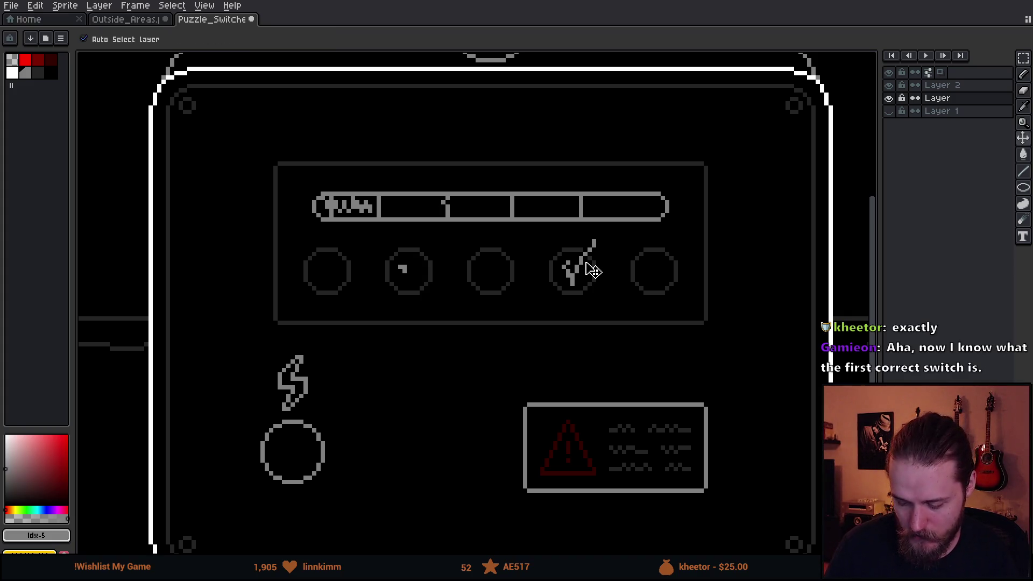
{"action": "key", "text": "ctrl+z"}
{"action": "key", "text": "ctrl+z"}
{"action": "key", "text": "ctrl+z"}
{"action": "key", "text": "ctrl+z"}
{"action": "key", "text": "ctrl+z"}
{"action": "key", "text": "ctrl+z"}
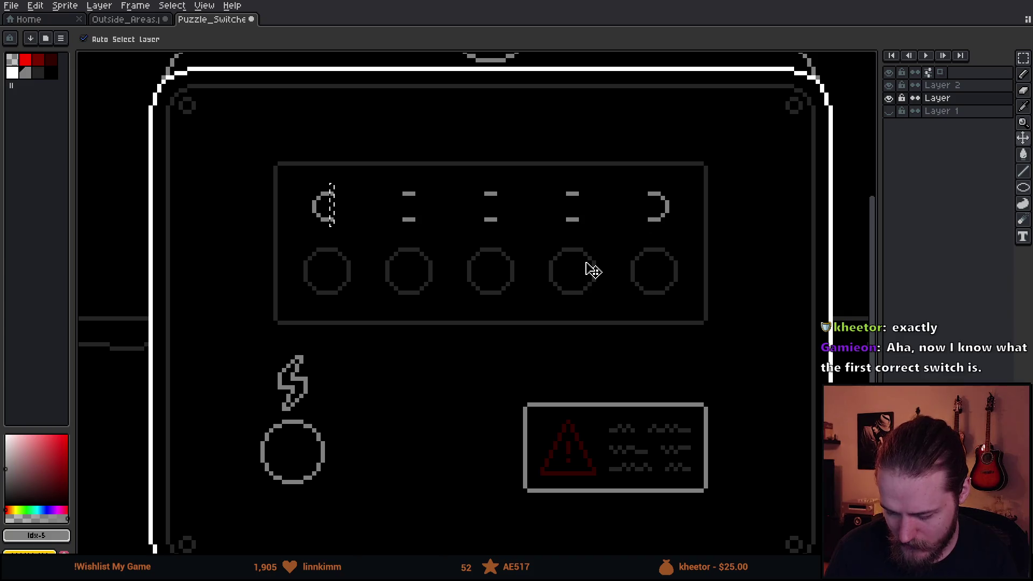
{"action": "key", "text": "b"}
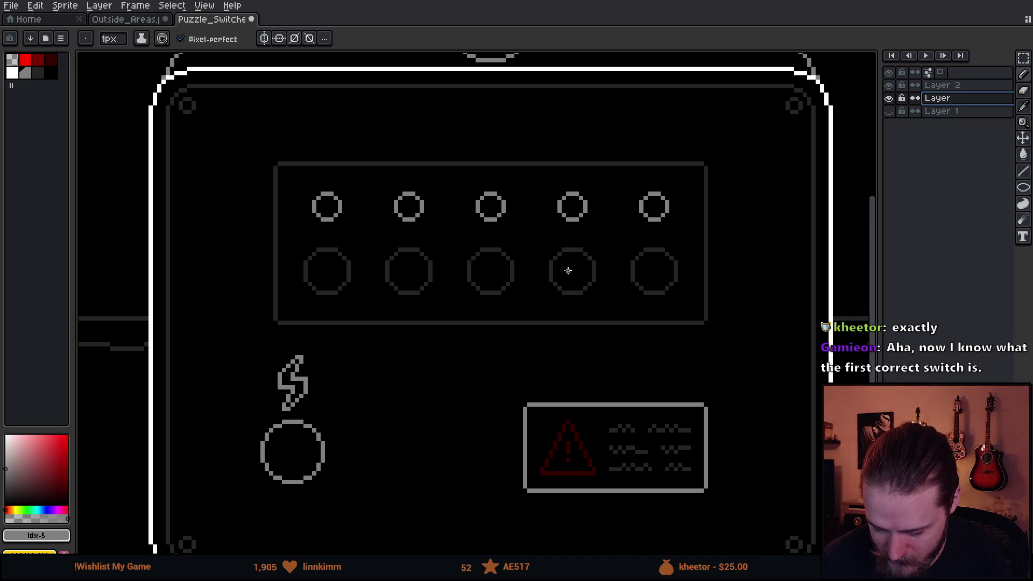
Step: Trial on-marks with filled lights for the second, fourth and fifth switches, then undo them
{"action": "left_click_drag", "start_coordinate": [566, 267], "coordinate": [598, 246]}
{"action": "left_click_drag", "start_coordinate": [564, 201], "coordinate": [572, 205]}
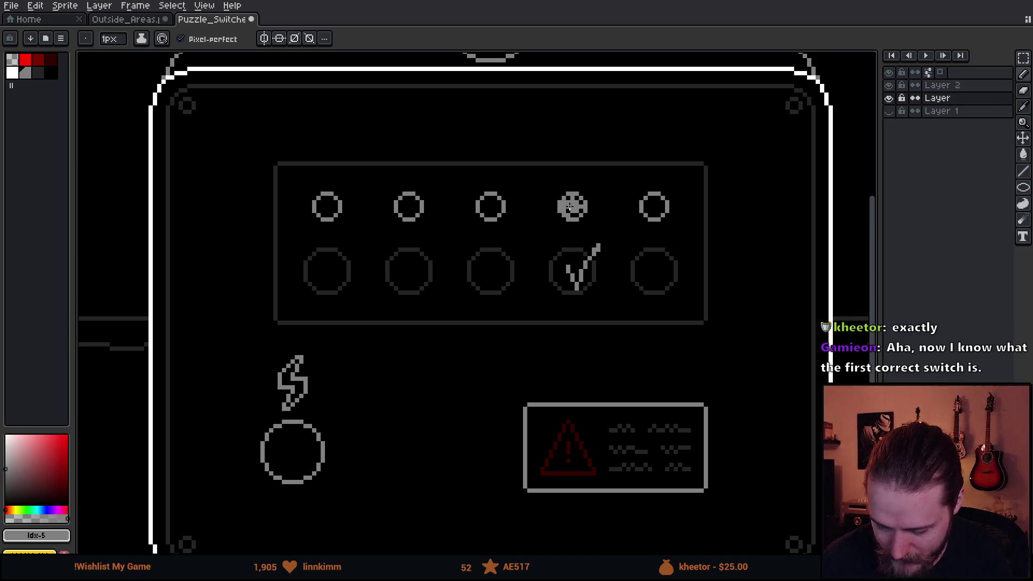
{"action": "mouse_move", "coordinate": [406, 272]}
{"action": "left_mouse_down"}
{"action": "mouse_move", "coordinate": [435, 236]}
{"action": "mouse_move", "coordinate": [406, 216]}
{"action": "mouse_move", "coordinate": [425, 200]}
{"action": "left_mouse_up"}
{"action": "mouse_move", "coordinate": [648, 261]}
{"action": "left_mouse_down"}
{"action": "mouse_move", "coordinate": [657, 279]}
{"action": "mouse_move", "coordinate": [676, 240]}
{"action": "left_mouse_up"}
{"action": "mouse_move", "coordinate": [641, 203]}
{"action": "left_mouse_down"}
{"action": "mouse_move", "coordinate": [659, 198]}
{"action": "mouse_move", "coordinate": [659, 210]}
{"action": "left_mouse_up"}
{"action": "key", "text": "ctrl+z"}
{"action": "key", "text": "ctrl+z"}
{"action": "key", "text": "ctrl+z"}
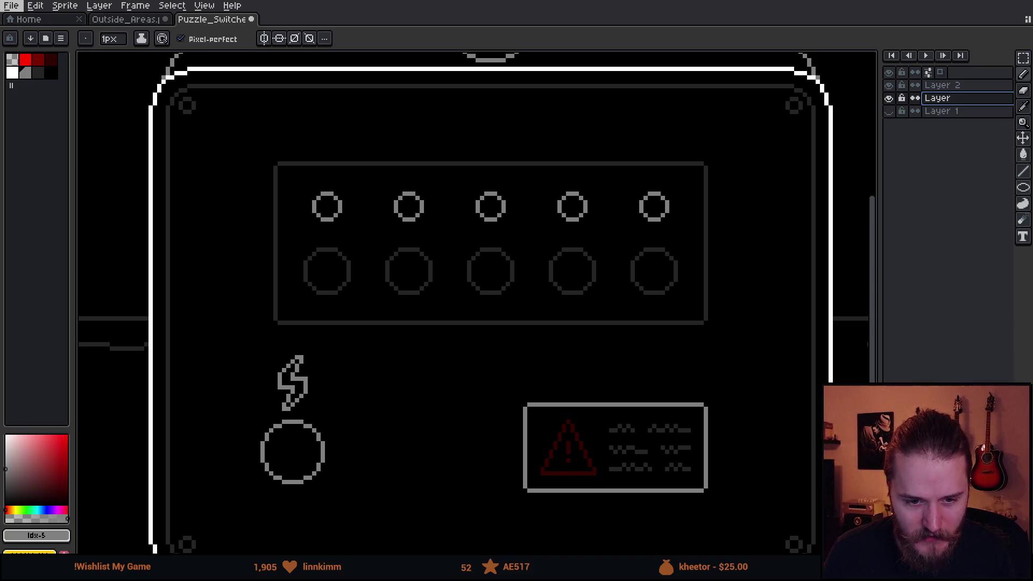
{"action": "scroll", "coordinate": [400, 258], "scroll_direction": "up", "scroll_amount": 1}
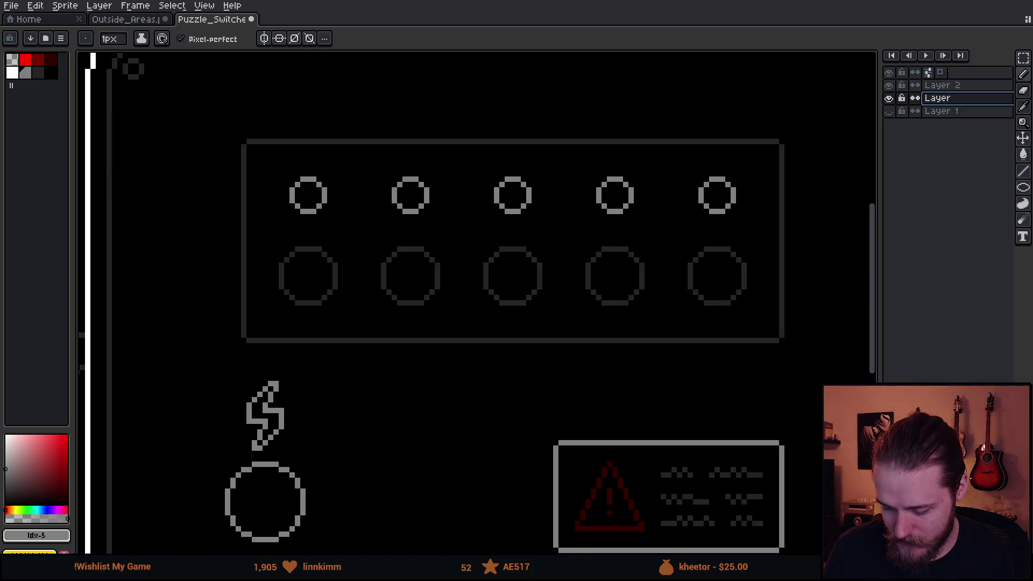
Step: Marquee the lightning symbol and round socket, then make Layer 2 active with nothing selected
{"action": "scroll", "coordinate": [387, 287], "scroll_direction": "down", "scroll_amount": 3}
{"action": "scroll", "coordinate": [387, 287], "scroll_direction": "up", "scroll_amount": 1}
{"action": "mouse_move", "coordinate": [346, 300]}
{"action": "left_mouse_down"}
{"action": "mouse_move", "coordinate": [405, 292]}
{"action": "mouse_move", "coordinate": [376, 290]}
{"action": "mouse_move", "coordinate": [388, 272]}
{"action": "left_mouse_up"}
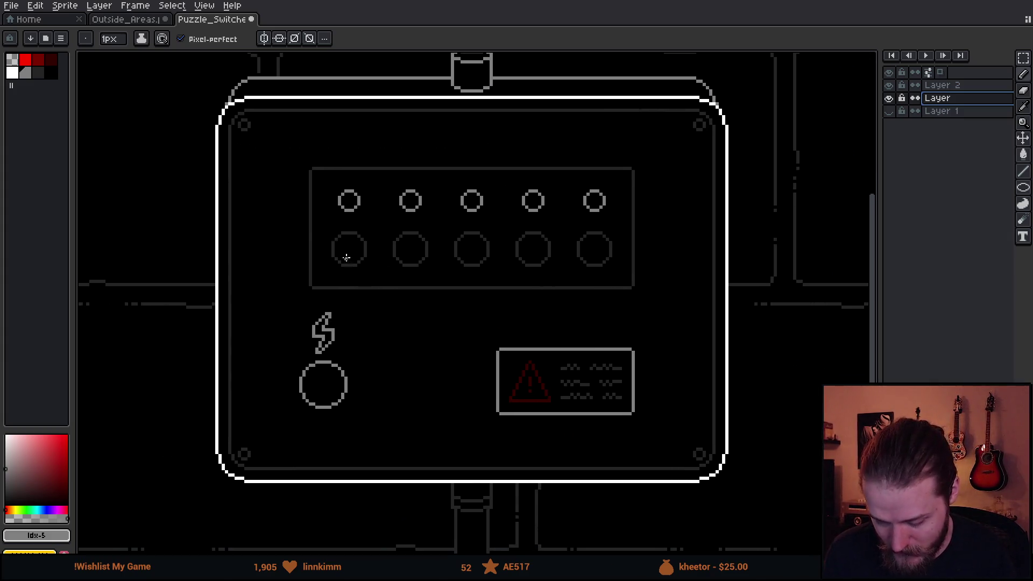
{"action": "key", "text": "m"}
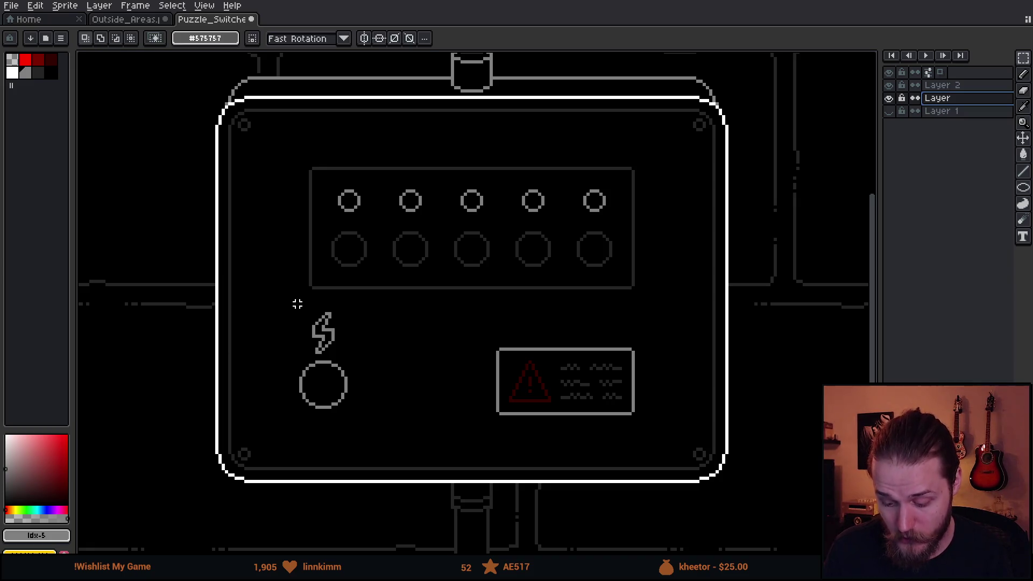
{"action": "left_click_drag", "start_coordinate": [288, 307], "coordinate": [404, 445]}
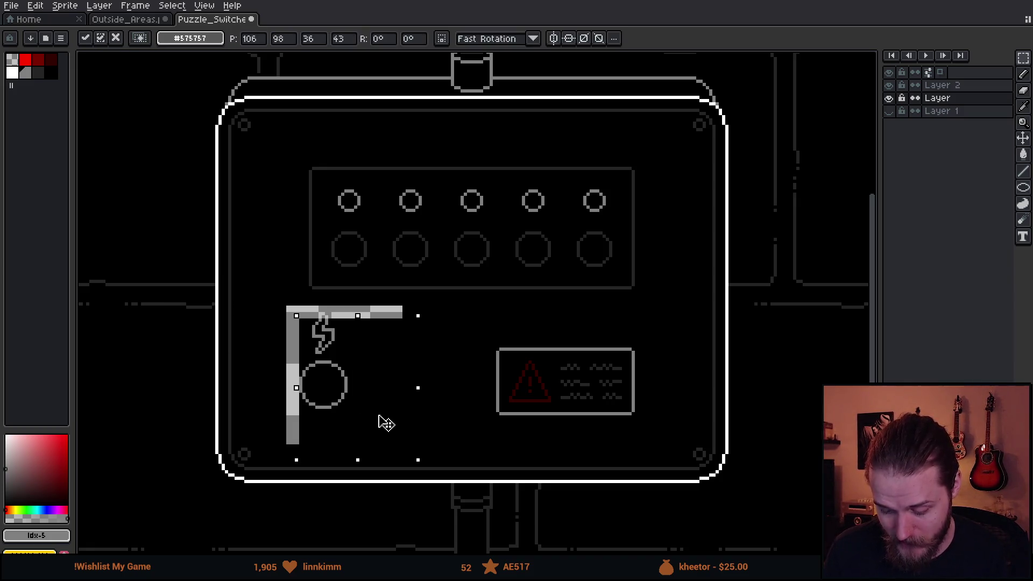
{"action": "key", "text": "ctrl+d"}
{"action": "key", "text": "ctrl+shift+d"}
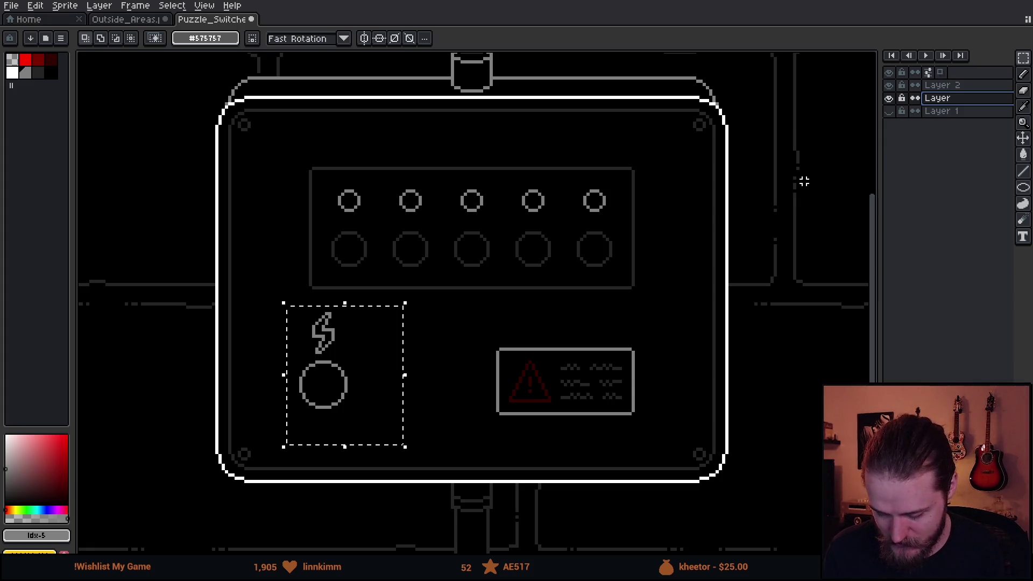
{"action": "left_click", "coordinate": [941, 85]}
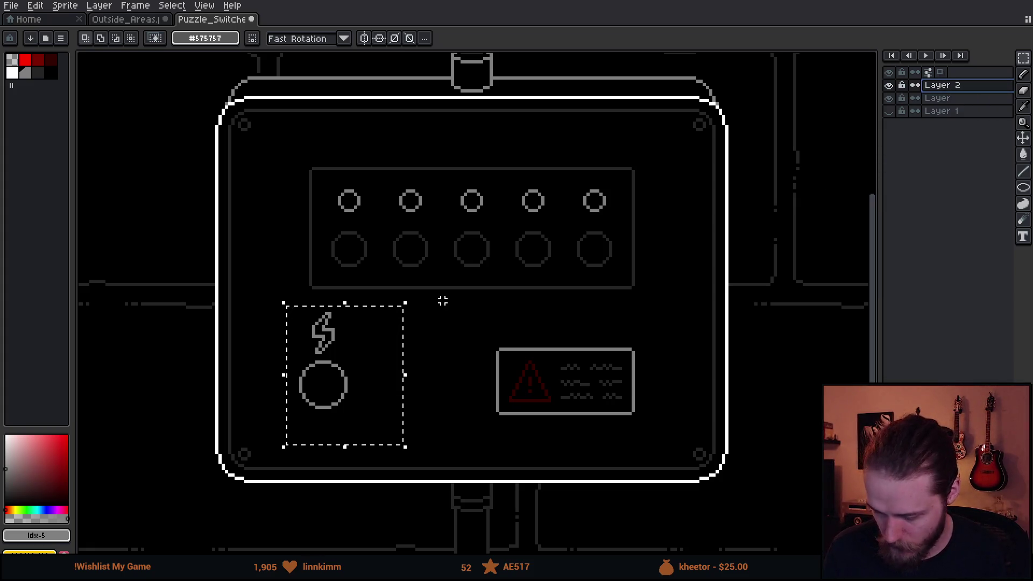
{"action": "key", "text": "ctrl+d"}
Step: Pencil a test loop above the switch box and undo it
{"action": "scroll", "coordinate": [306, 320], "scroll_direction": "down", "scroll_amount": 2}
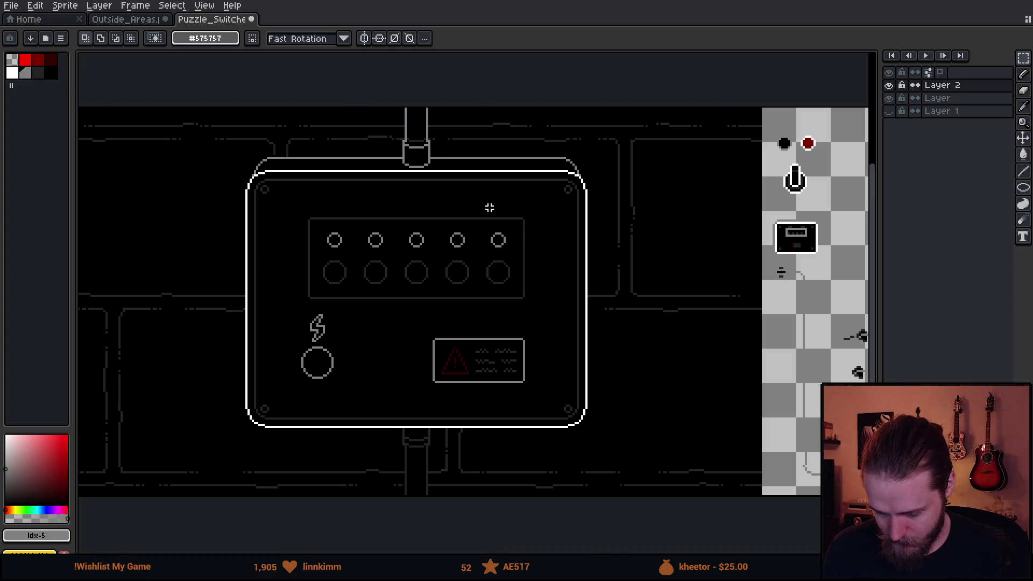
{"action": "scroll", "coordinate": [505, 177], "scroll_direction": "up", "scroll_amount": 2}
{"action": "key", "text": "b"}
{"action": "mouse_move", "coordinate": [456, 147]}
{"action": "left_mouse_down"}
{"action": "mouse_move", "coordinate": [436, 118]}
{"action": "mouse_move", "coordinate": [519, 102]}
{"action": "mouse_move", "coordinate": [503, 139]}
{"action": "left_mouse_up"}
{"action": "key", "text": "ctrl+z"}
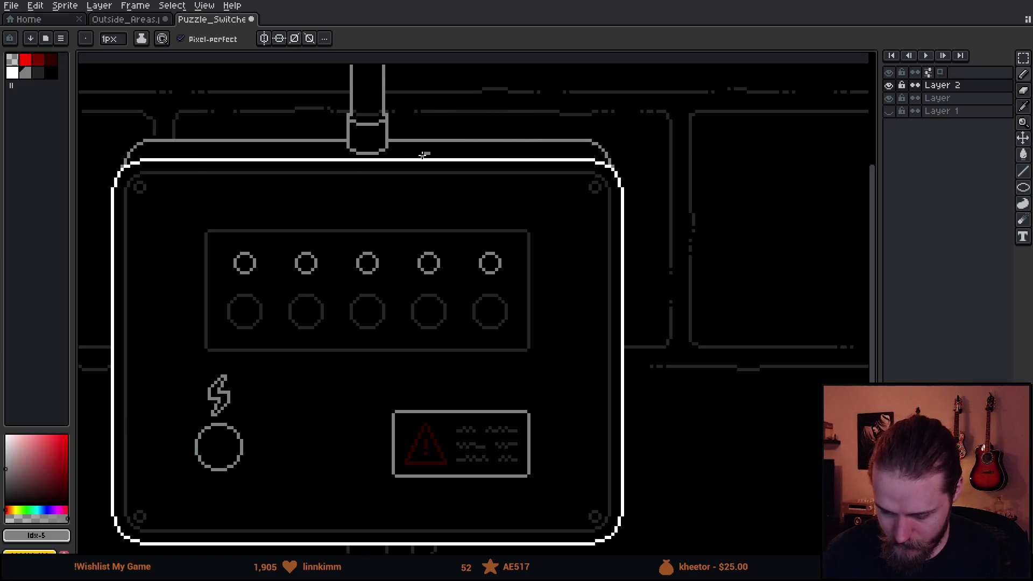
Step: Draw an ellipse above the panel box, pencil it to the box top, then undo the joining strokes
{"action": "key", "text": "e"}
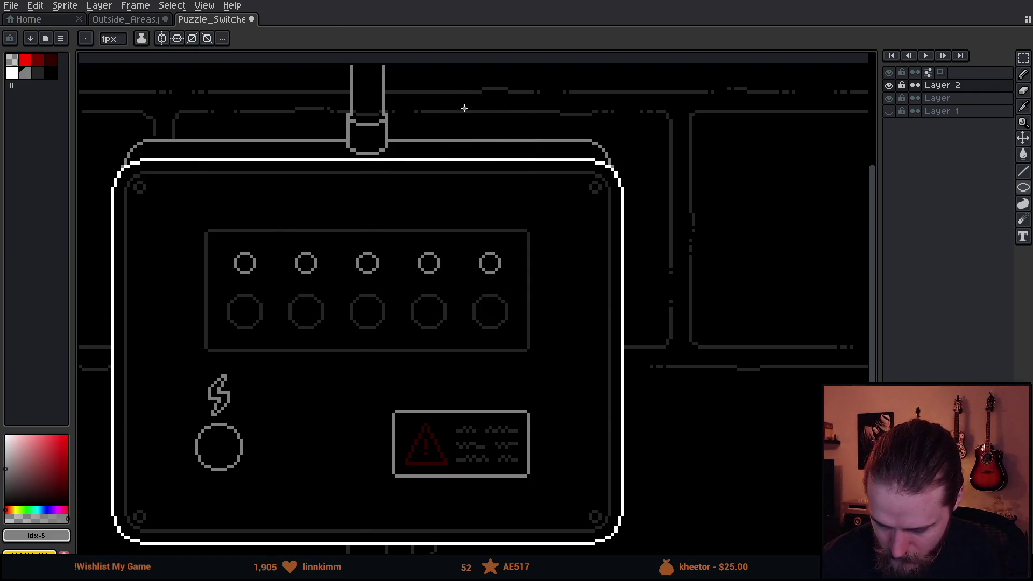
{"action": "left_click_drag", "start_coordinate": [455, 89], "coordinate": [548, 148]}
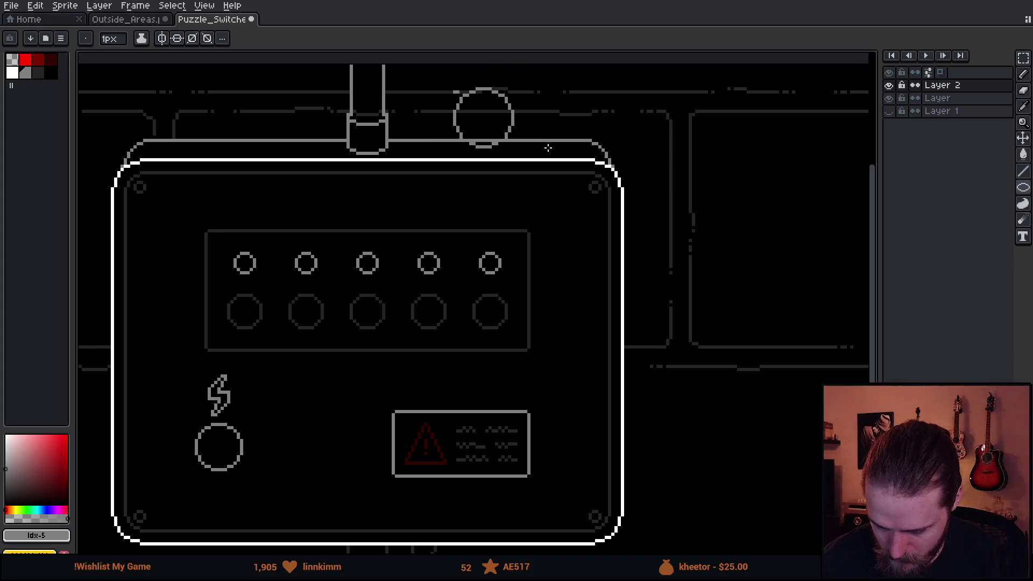
{"action": "key", "text": "b"}
{"action": "mouse_move", "coordinate": [467, 142]}
{"action": "left_mouse_down"}
{"action": "mouse_move", "coordinate": [460, 155]}
{"action": "mouse_move", "coordinate": [506, 156]}
{"action": "left_mouse_up"}
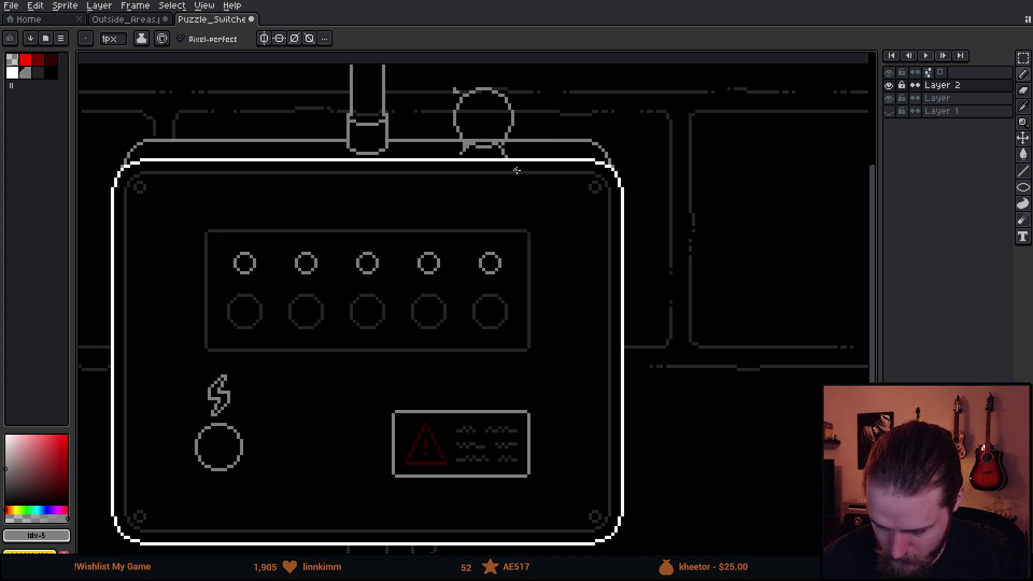
{"action": "left_click_drag", "start_coordinate": [692, 344], "coordinate": [772, 326]}
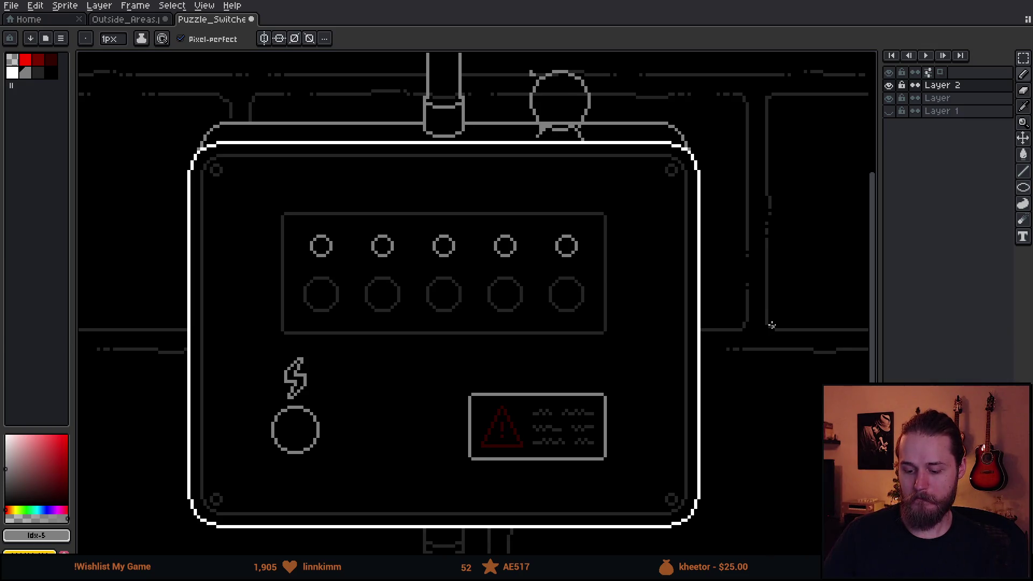
{"action": "key", "text": "ctrl+z"}
{"action": "key", "text": "ctrl+z"}
{"action": "key", "text": "ctrl+z"}
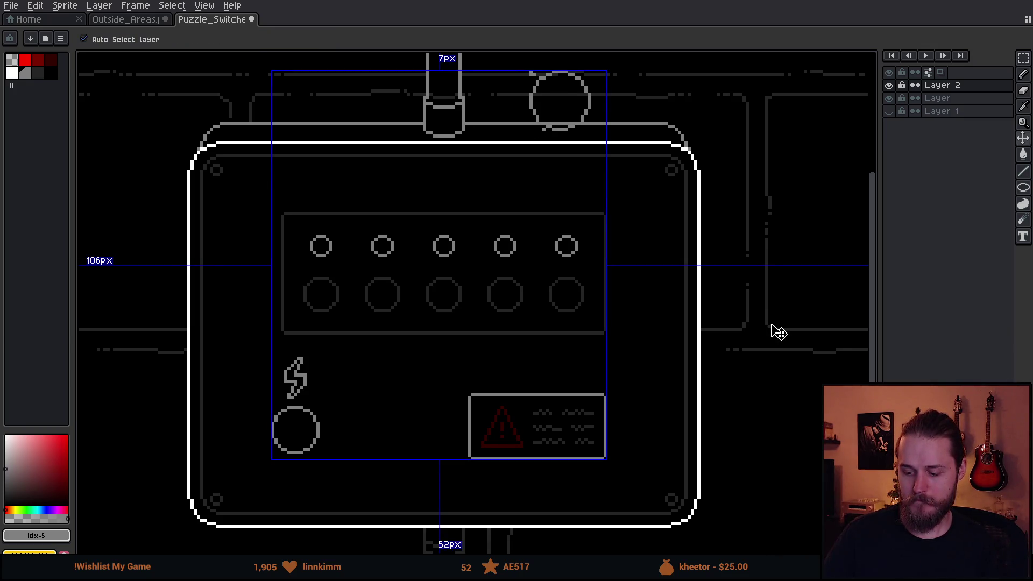
Step: Move the lightning bolt and button group right and down
{"action": "mouse_move", "coordinate": [521, 276]}
{"action": "left_mouse_down"}
{"action": "mouse_move", "coordinate": [525, 285]}
{"action": "mouse_move", "coordinate": [547, 240]}
{"action": "left_mouse_up"}
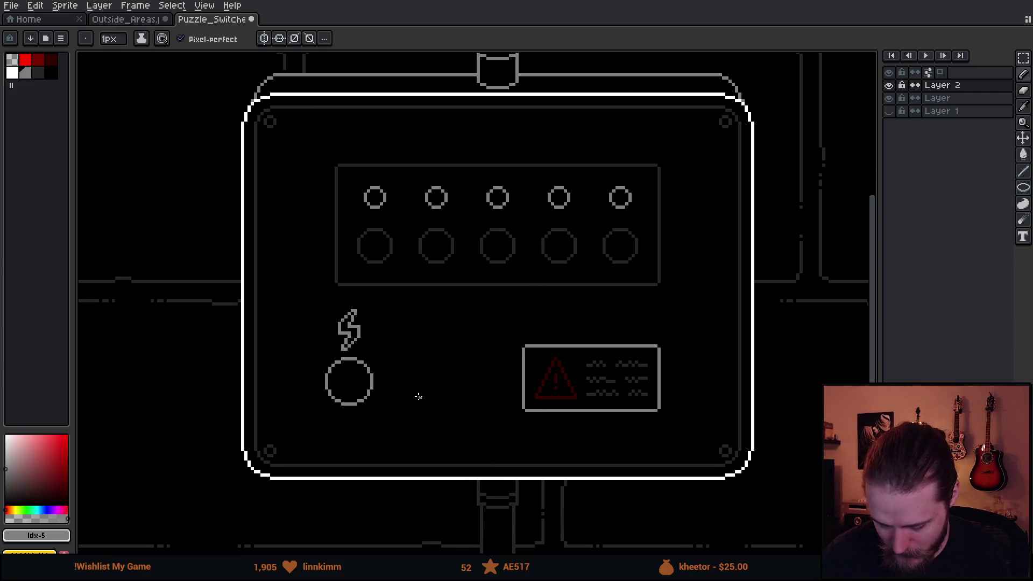
{"action": "key", "text": "m"}
{"action": "left_click_drag", "start_coordinate": [284, 306], "coordinate": [422, 446]}
{"action": "left_click_drag", "start_coordinate": [383, 396], "coordinate": [412, 406]}
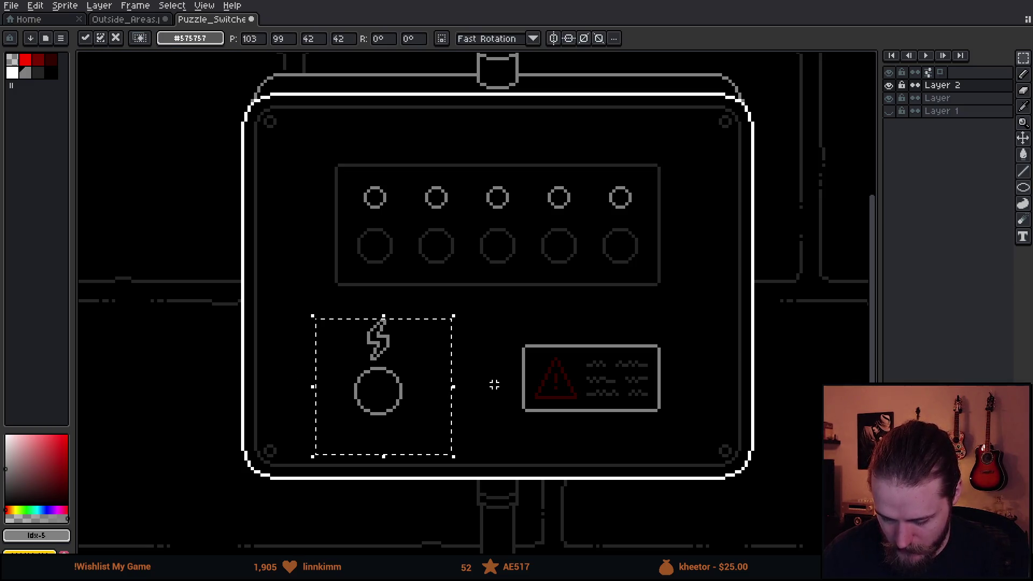
{"action": "left_click", "coordinate": [491, 381]}
Step: Move the warning sign about 42 px left, nudging it one pixel left and up
{"action": "left_click_drag", "start_coordinate": [484, 329], "coordinate": [689, 428]}
{"action": "left_click_drag", "start_coordinate": [670, 403], "coordinate": [647, 402]}
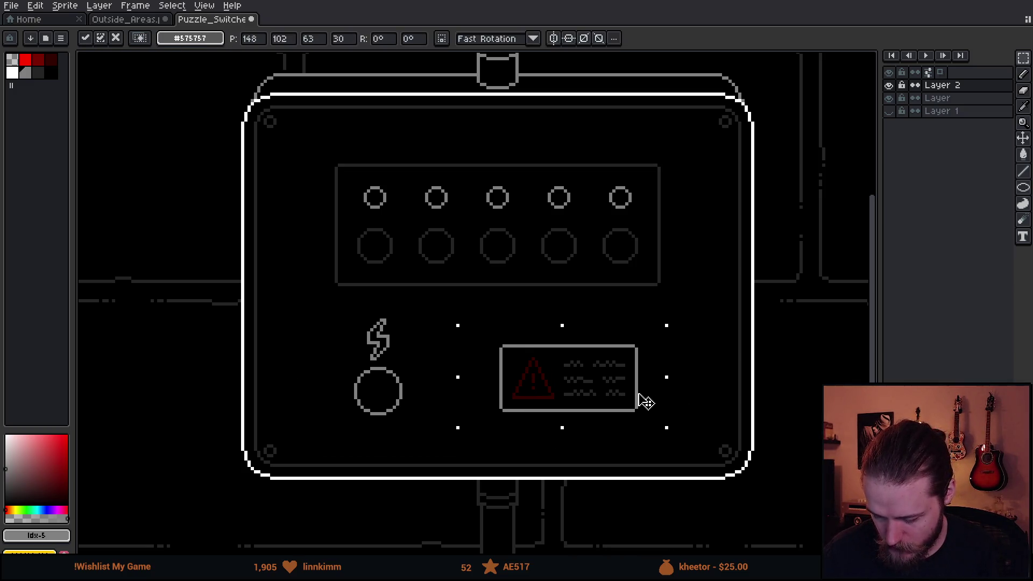
{"action": "key", "text": "Left"}
{"action": "key", "text": "Up"}
{"action": "left_click", "coordinate": [682, 399]}
Step: Shift the lightning group slightly further right
{"action": "left_click_drag", "start_coordinate": [324, 310], "coordinate": [441, 424]}
{"action": "left_click_drag", "start_coordinate": [416, 406], "coordinate": [427, 406]}
{"action": "left_click", "coordinate": [532, 407]}
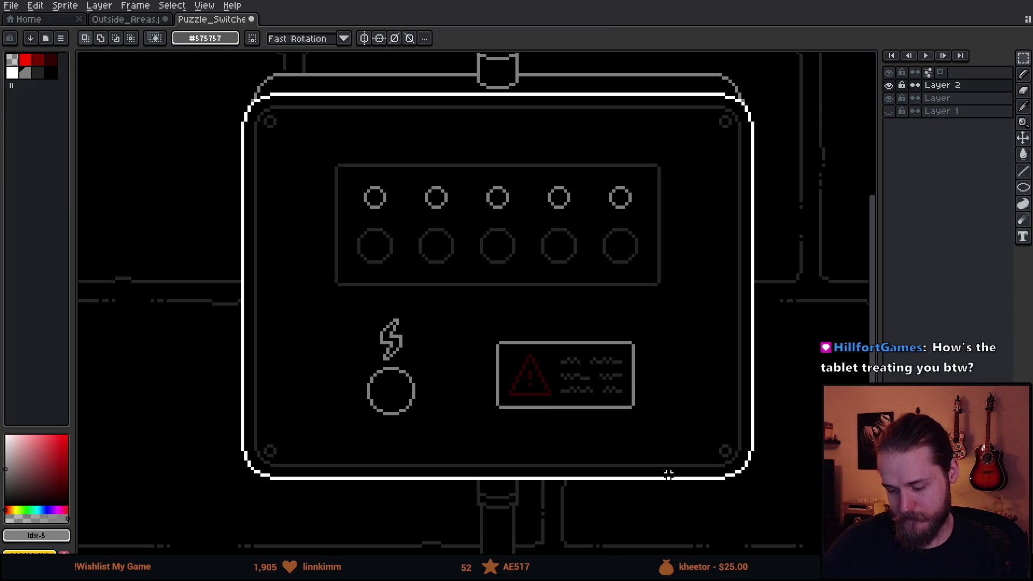
Step: Delete the button circle beneath the lightning bolt
{"action": "mouse_move", "coordinate": [656, 343]}
{"action": "left_mouse_down"}
{"action": "mouse_move", "coordinate": [611, 392]}
{"action": "mouse_move", "coordinate": [620, 366]}
{"action": "left_mouse_up"}
{"action": "key", "text": "b"}
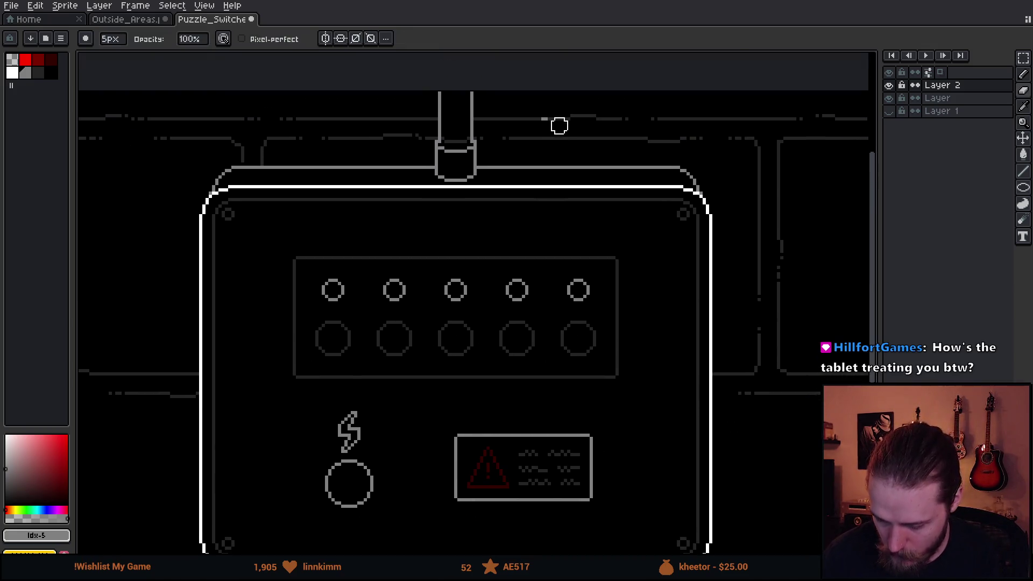
{"action": "scroll", "coordinate": [574, 143], "scroll_direction": "down", "scroll_amount": 5}
{"action": "scroll", "coordinate": [574, 143], "scroll_direction": "left", "scroll_amount": 3}
{"action": "key", "text": "m"}
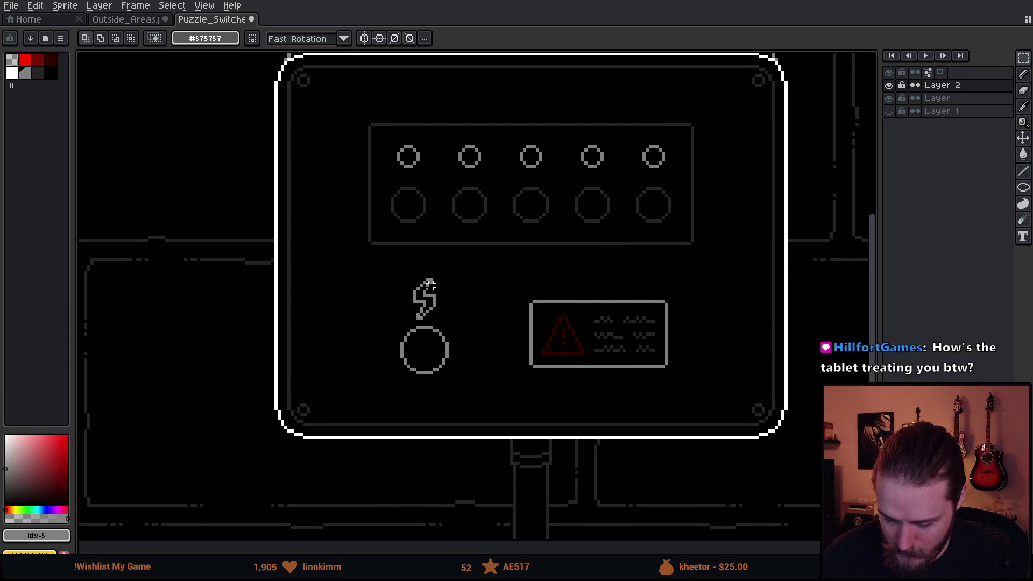
{"action": "left_click_drag", "start_coordinate": [389, 328], "coordinate": [465, 394]}
{"action": "key", "text": "Delete"}
Step: Trial an ellipse around the lightning bolt and undo it
{"action": "left_click", "coordinate": [1023, 188]}
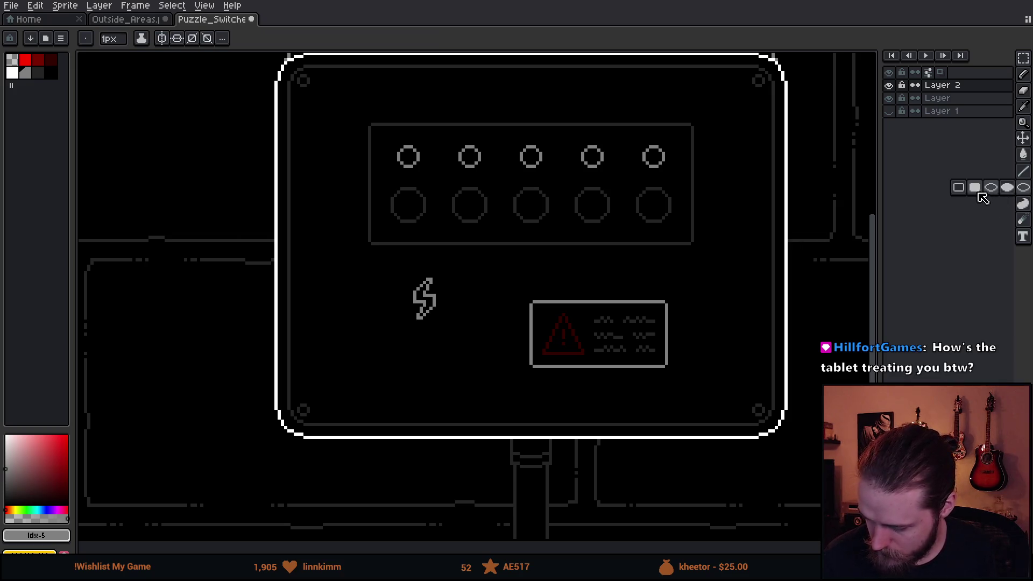
{"action": "left_click_drag", "start_coordinate": [386, 257], "coordinate": [470, 337]}
{"action": "key", "text": "ctrl+z"}
Step: Add Layer 3, marquee the area around the bolt, then clear the selection
{"action": "key", "text": "shift+n"}
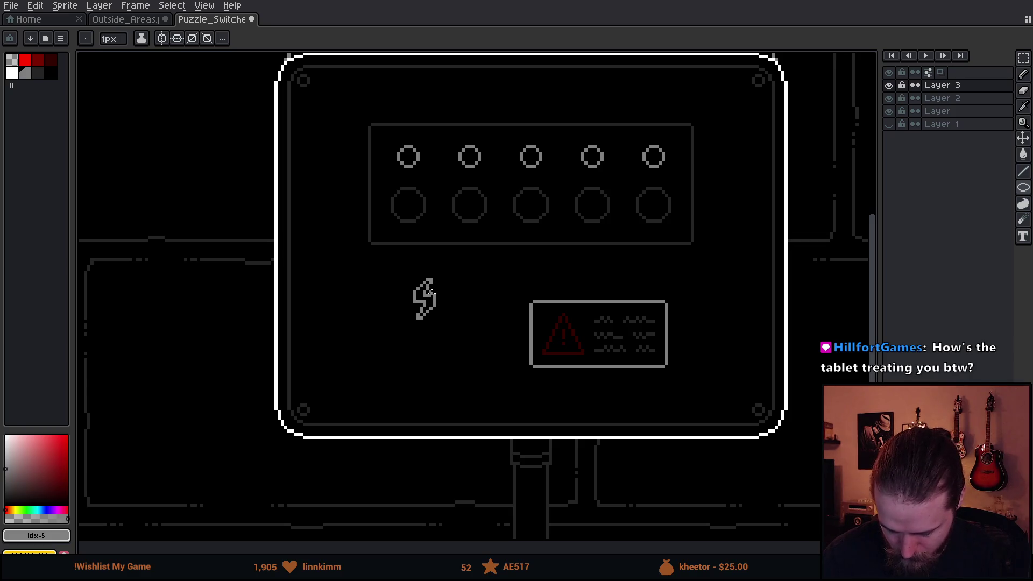
{"action": "key", "text": "m"}
{"action": "left_click_drag", "start_coordinate": [402, 275], "coordinate": [445, 318]}
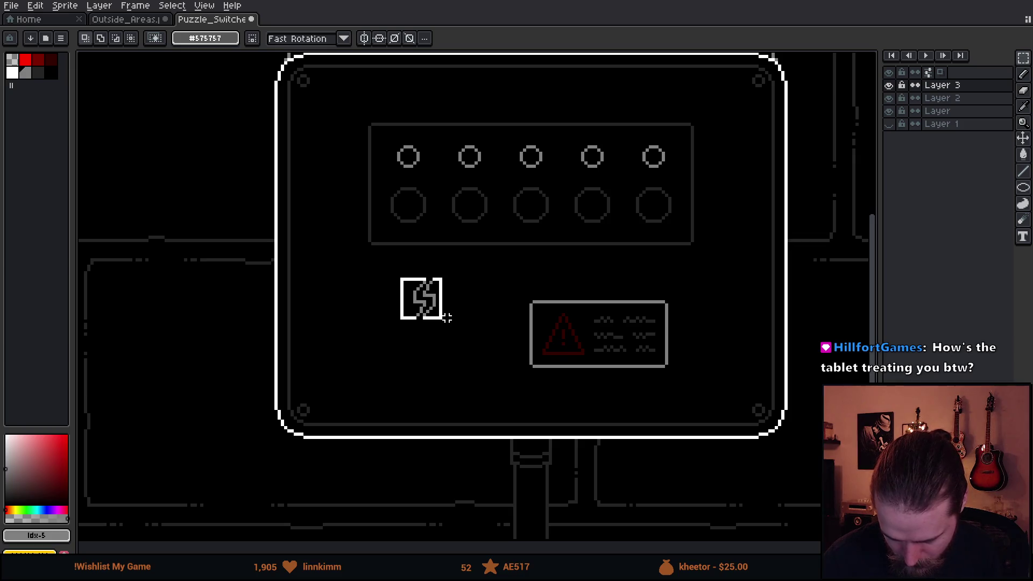
{"action": "left_click_drag", "start_coordinate": [447, 318], "coordinate": [447, 319]}
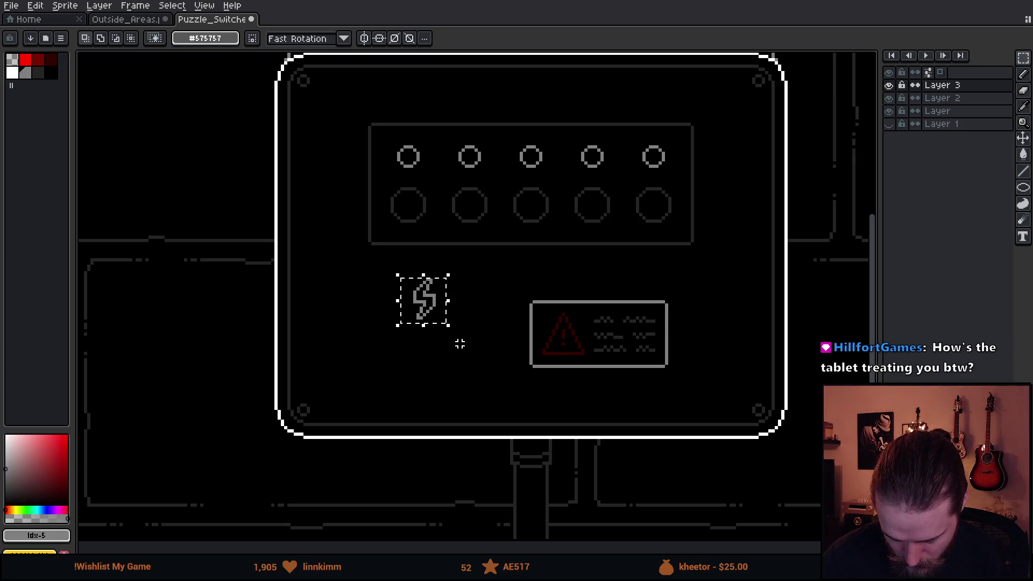
{"action": "left_click", "coordinate": [460, 354]}
Step: On Layer 3, draw a ring around the lightning bolt, shrink it slightly and centre it
{"action": "key", "text": "b"}
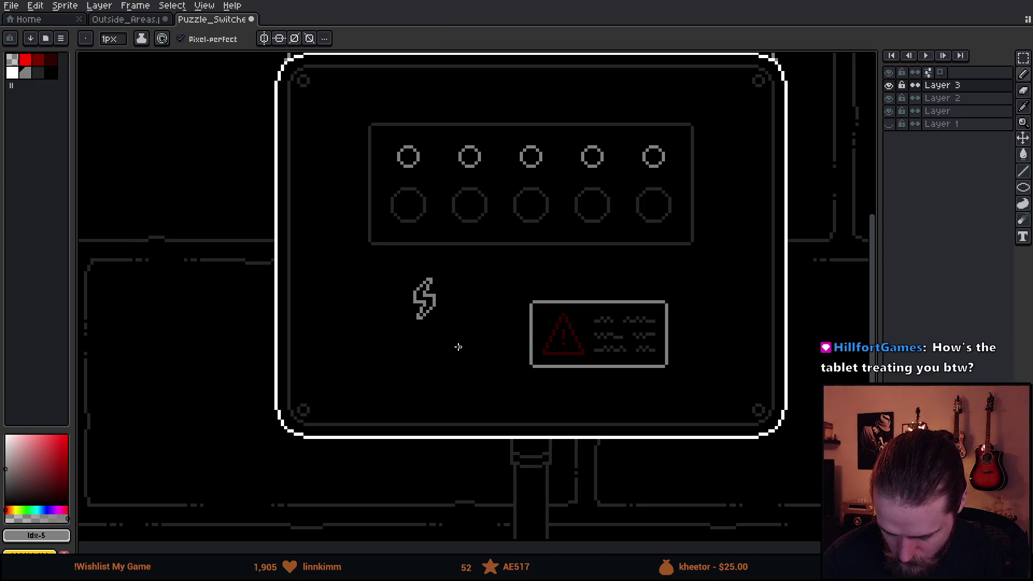
{"action": "key", "text": "l"}
{"action": "left_click_drag", "start_coordinate": [377, 269], "coordinate": [466, 331]}
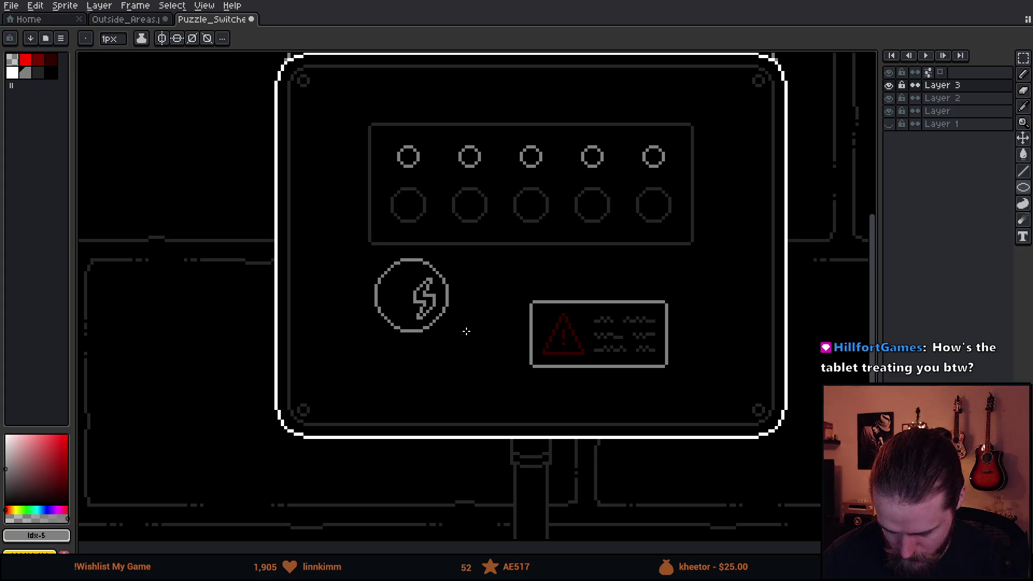
{"action": "left_click_drag", "start_coordinate": [466, 330], "coordinate": [458, 324]}
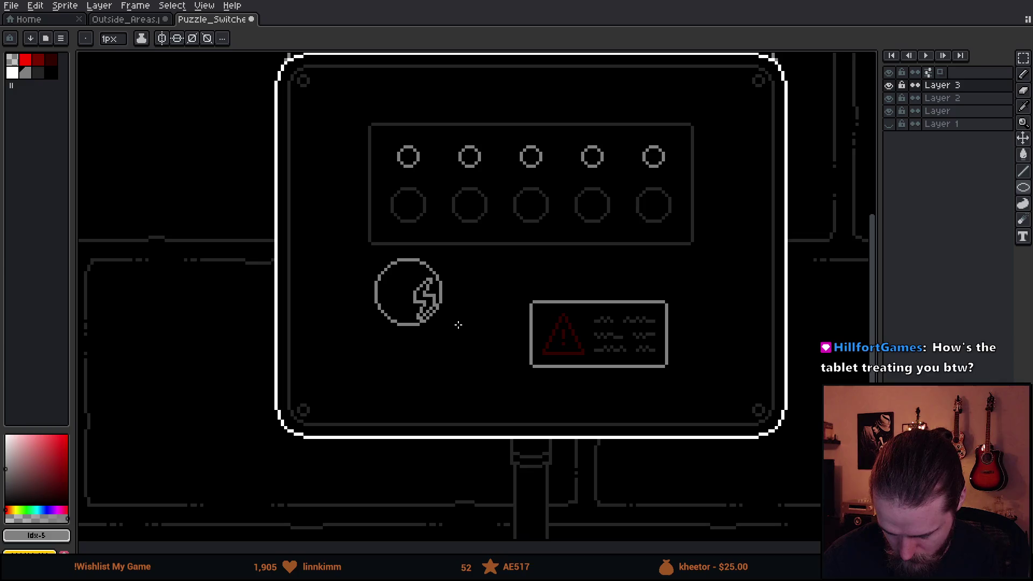
{"action": "key", "text": "v"}
{"action": "left_click_drag", "start_coordinate": [447, 316], "coordinate": [466, 328]}
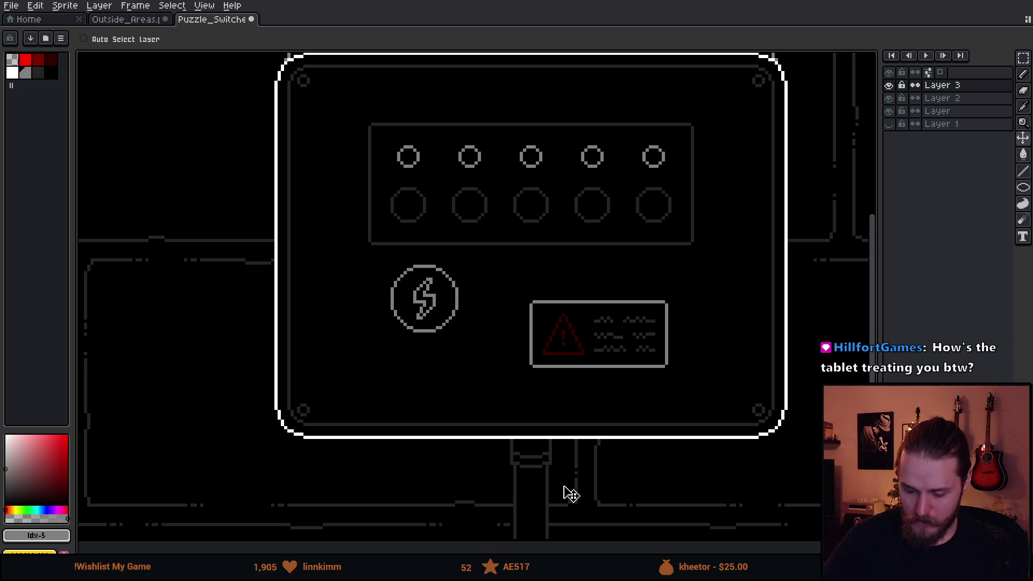
Step: Pick the darker grey and hide Layer 3 to compare
{"action": "left_click_drag", "start_coordinate": [467, 292], "coordinate": [465, 319]}
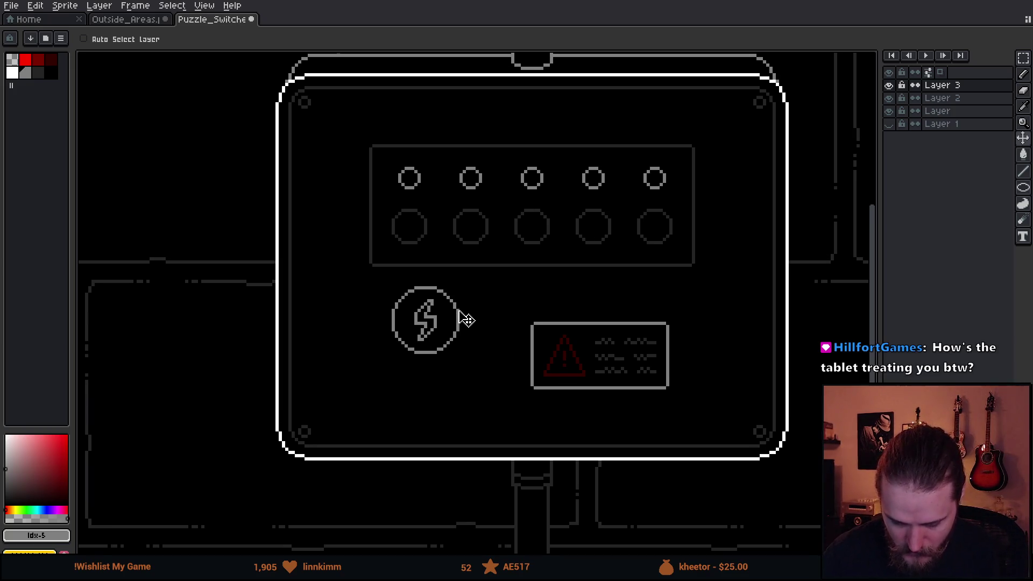
{"action": "left_click", "coordinate": [38, 73]}
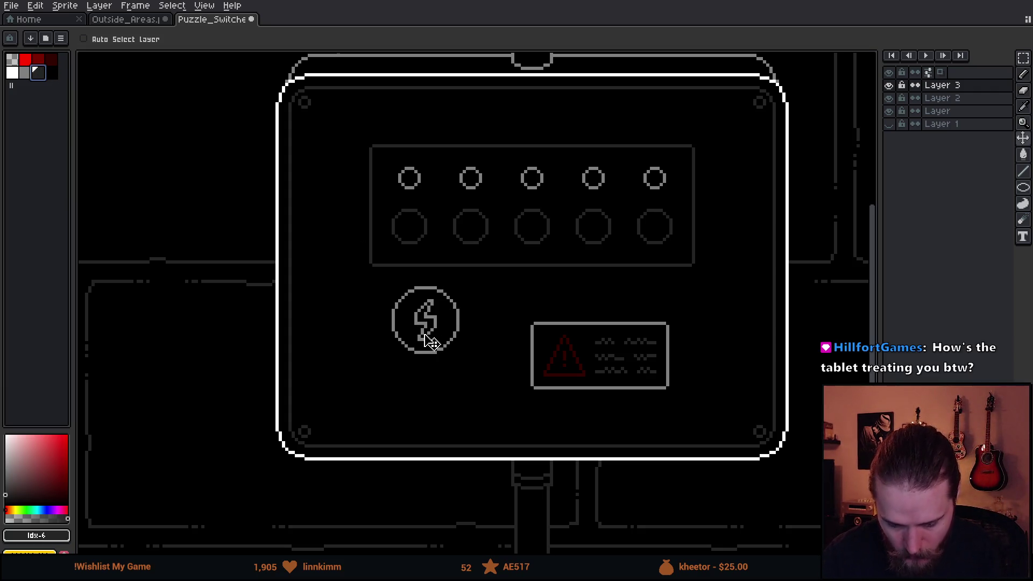
{"action": "scroll", "coordinate": [430, 329], "scroll_direction": "up", "scroll_amount": 1}
{"action": "scroll", "coordinate": [434, 329], "scroll_direction": "up", "scroll_amount": 1}
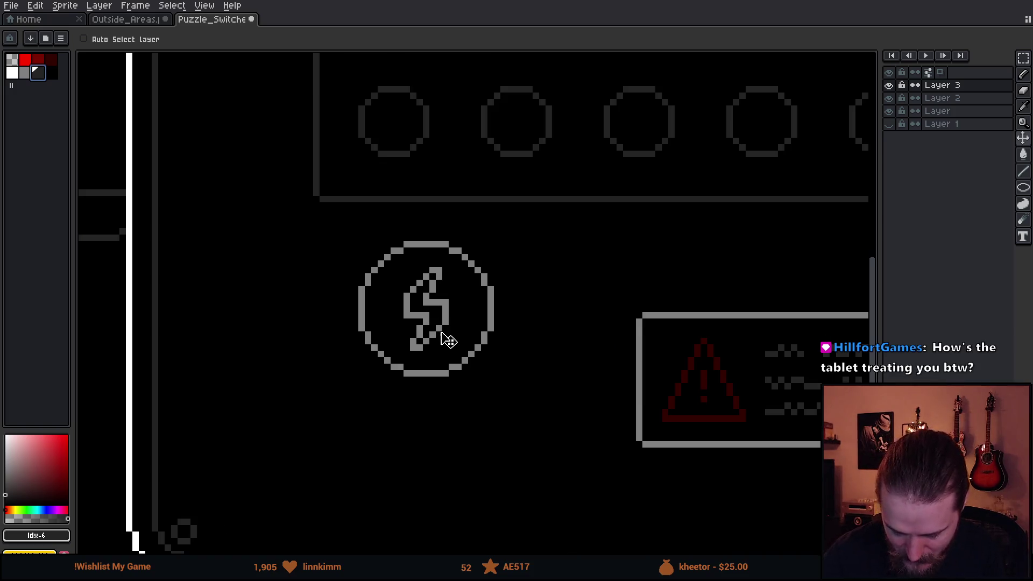
{"action": "left_click", "coordinate": [889, 85]}
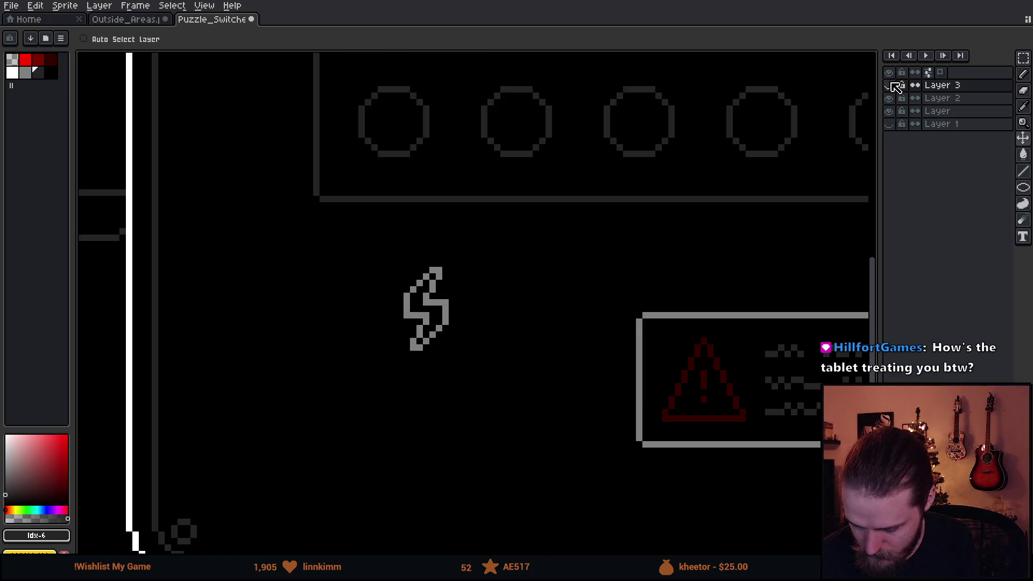
Step: Show Layer 3 and apply a black cross-matrix Outline to the ring, then reapply Outline
{"action": "left_click", "coordinate": [889, 85]}
{"action": "key", "text": "shift+o"}
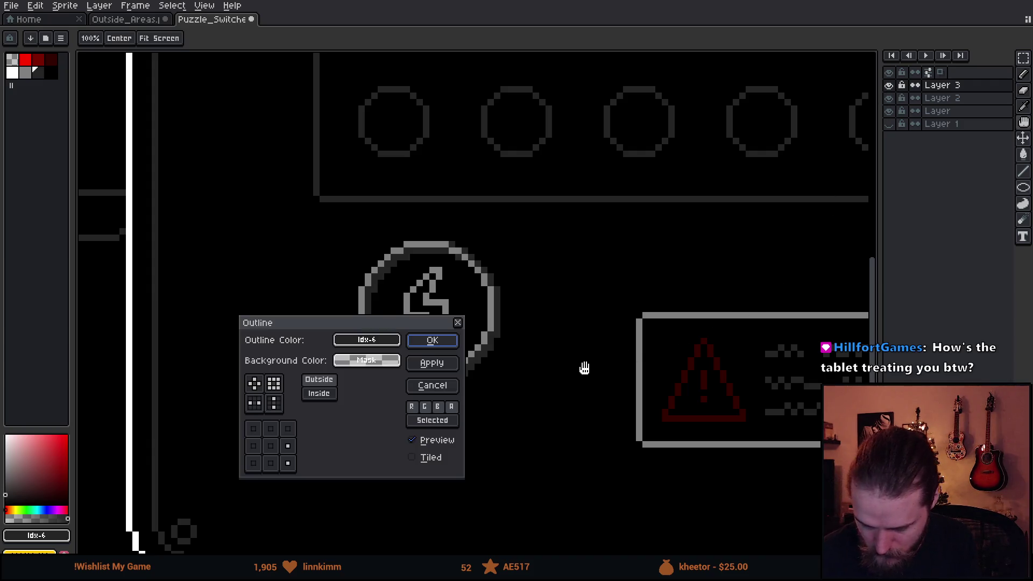
{"action": "left_click", "coordinate": [255, 383]}
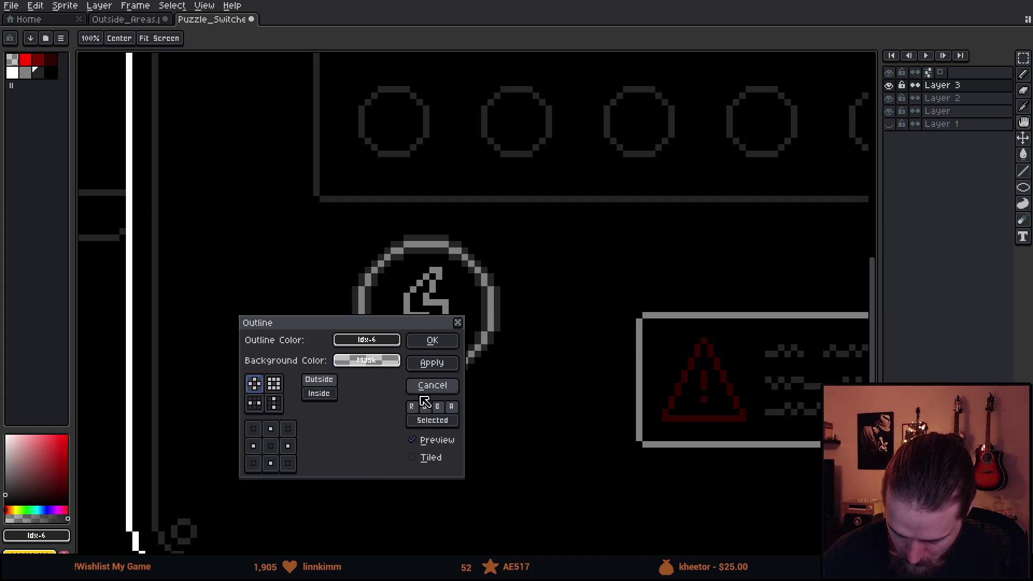
{"action": "left_click", "coordinate": [380, 343]}
{"action": "left_click", "coordinate": [404, 385]}
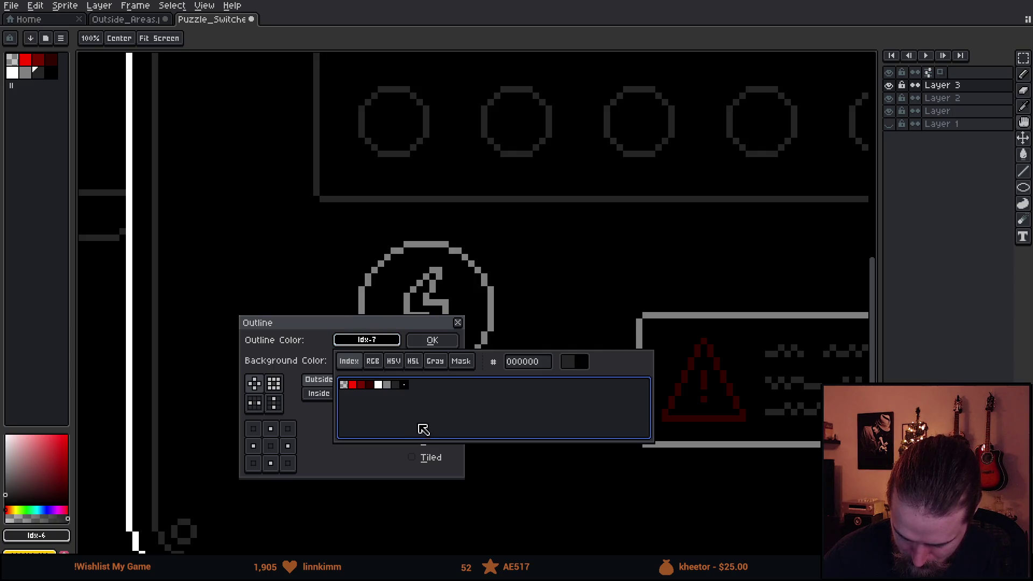
{"action": "left_click", "coordinate": [432, 341]}
{"action": "key", "text": "shift+o"}
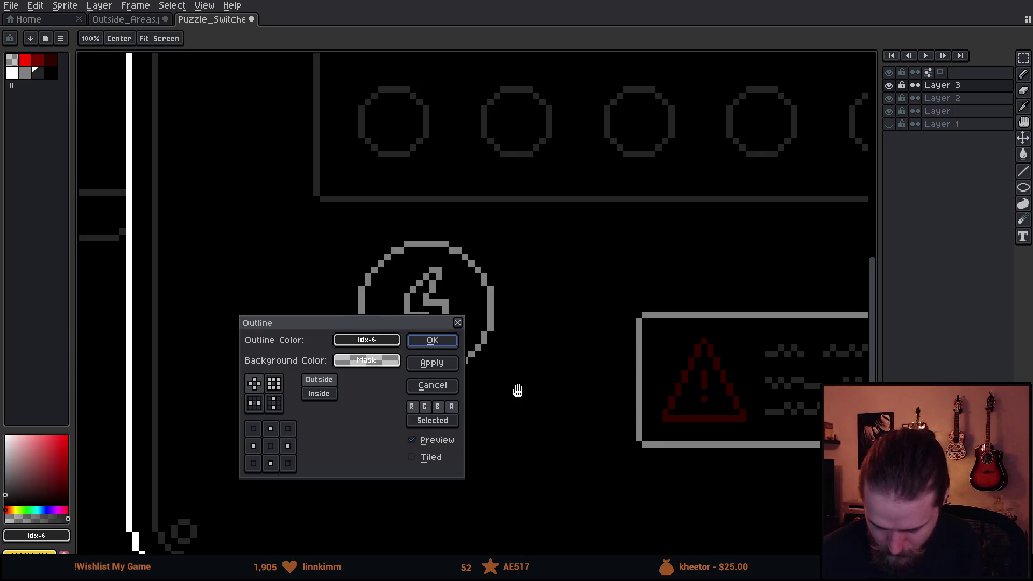
{"action": "left_click", "coordinate": [430, 341]}
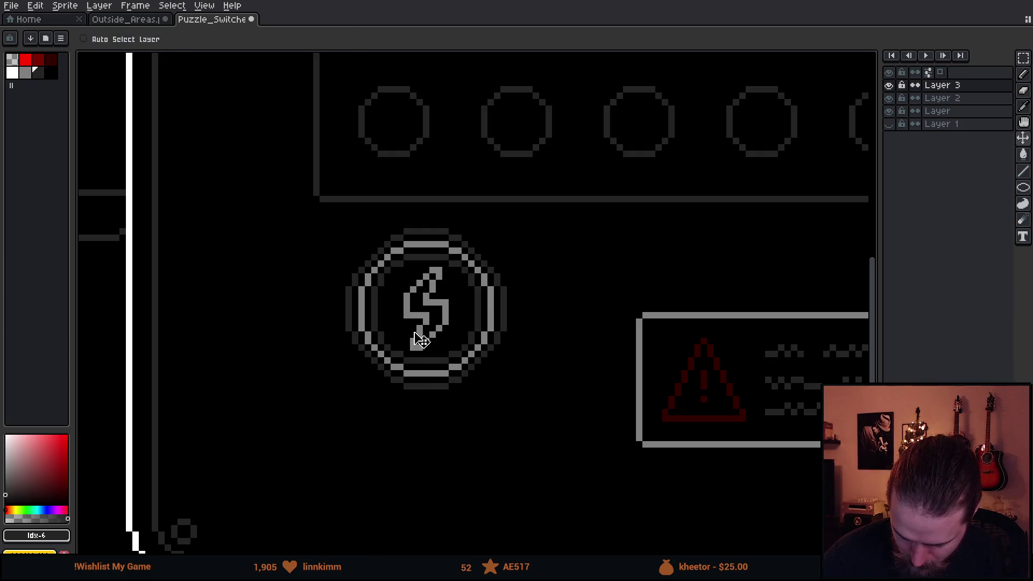
Step: Set the paint bucket to contiguous fill with changed connectivity and fill stray pixels inside the circle black
{"action": "key", "text": "g"}
{"action": "key", "text": "v"}
{"action": "key", "text": "g"}
{"action": "left_click", "coordinate": [192, 38]}
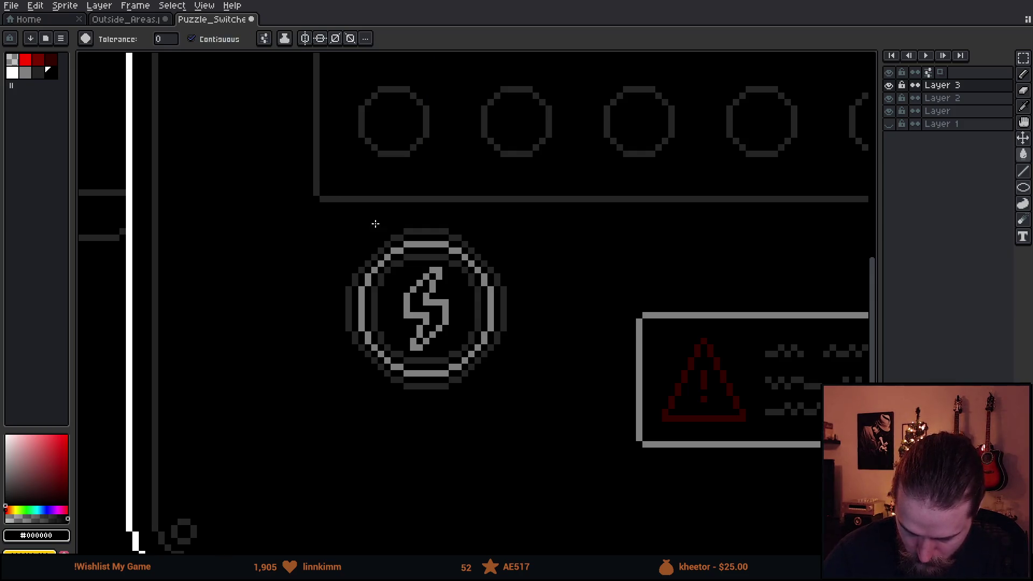
{"action": "left_click", "coordinate": [284, 38]}
{"action": "left_click", "coordinate": [352, 113]}
{"action": "left_click", "coordinate": [450, 312]}
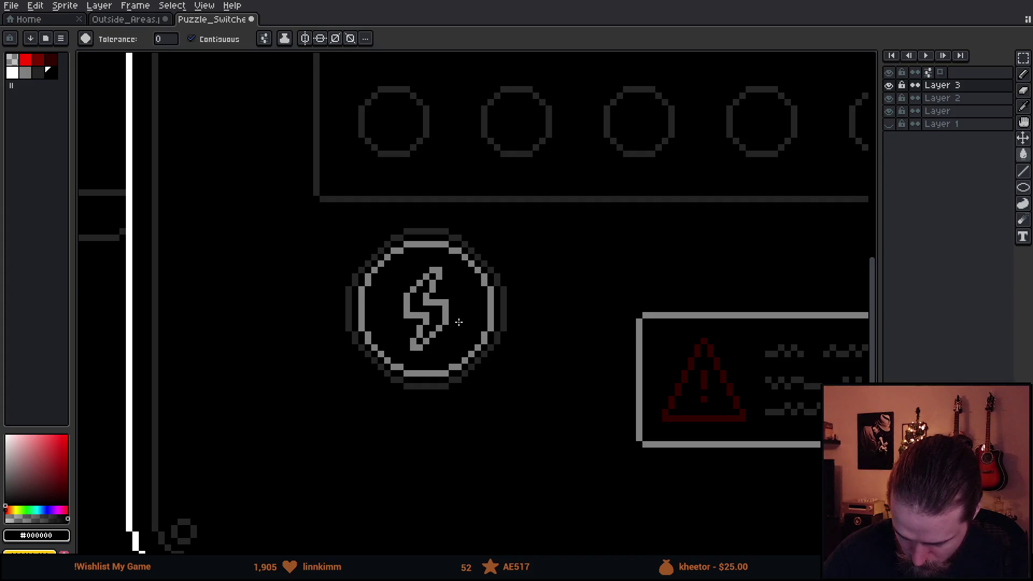
Step: Eyedrop the dark grey #242424 from the circle's ring
{"action": "mouse_move", "coordinate": [504, 390]}
{"action": "left_mouse_down"}
{"action": "mouse_move", "coordinate": [491, 395]}
{"action": "mouse_move", "coordinate": [484, 364]}
{"action": "mouse_move", "coordinate": [467, 361]}
{"action": "left_mouse_up"}
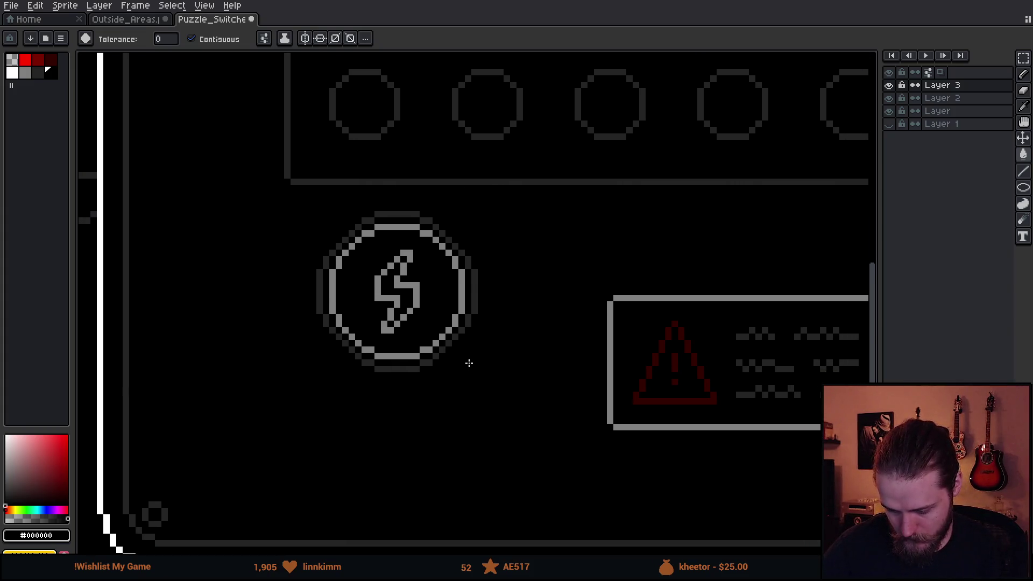
{"action": "scroll", "coordinate": [509, 404], "scroll_direction": "down", "scroll_amount": 4}
{"action": "scroll", "coordinate": [656, 437], "scroll_direction": "right", "scroll_amount": 2}
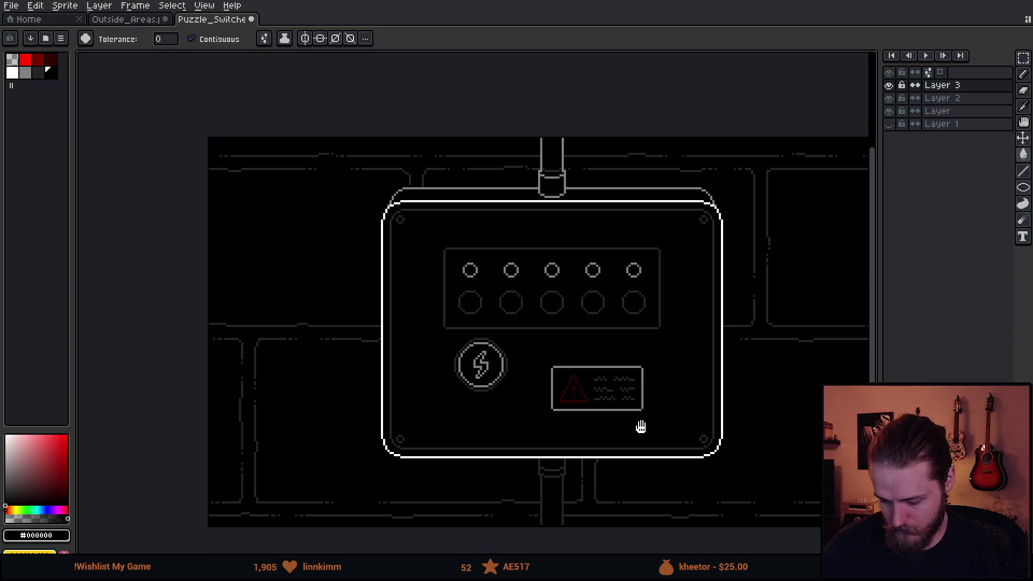
{"action": "scroll", "coordinate": [644, 427], "scroll_direction": "up", "scroll_amount": 1}
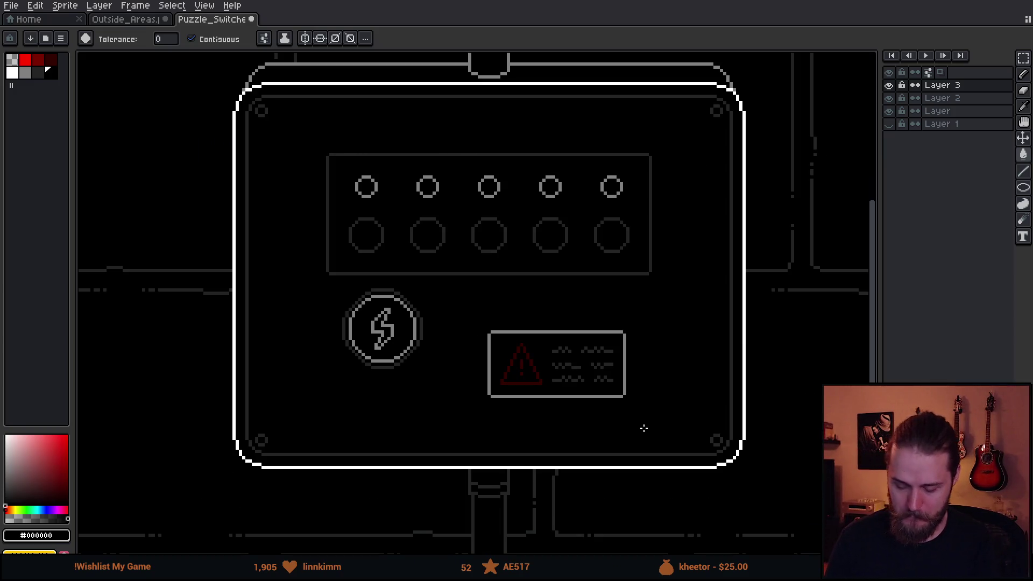
{"action": "scroll", "coordinate": [643, 428], "scroll_direction": "up", "scroll_amount": 2}
{"action": "scroll", "coordinate": [618, 308], "scroll_direction": "left", "scroll_amount": 3}
{"action": "key", "text": "i"}
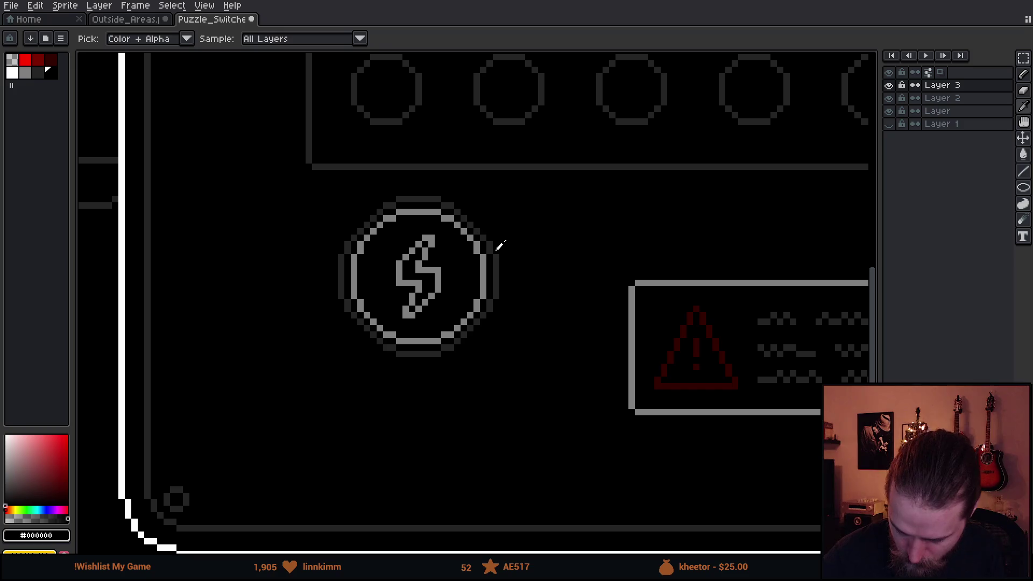
{"action": "left_click", "coordinate": [496, 249]}
{"action": "key", "text": "g"}
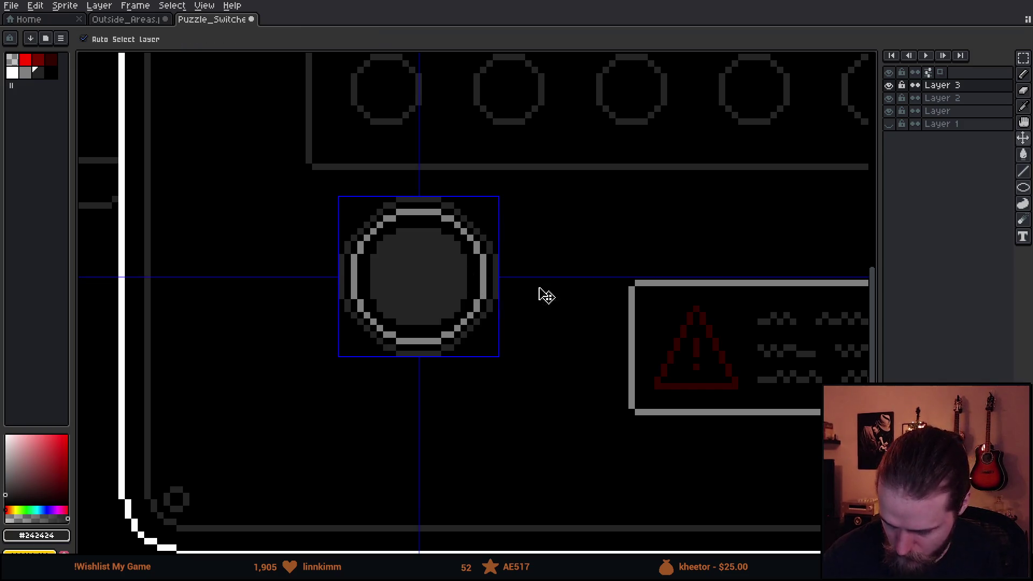
Step: Move Layer 2 above Layer 3, undo it, and toggle Layer 3's visibility to check it
{"action": "left_click", "coordinate": [963, 100]}
{"action": "left_click_drag", "start_coordinate": [963, 100], "coordinate": [968, 86]}
{"action": "scroll", "coordinate": [639, 276], "scroll_direction": "down", "scroll_amount": 4}
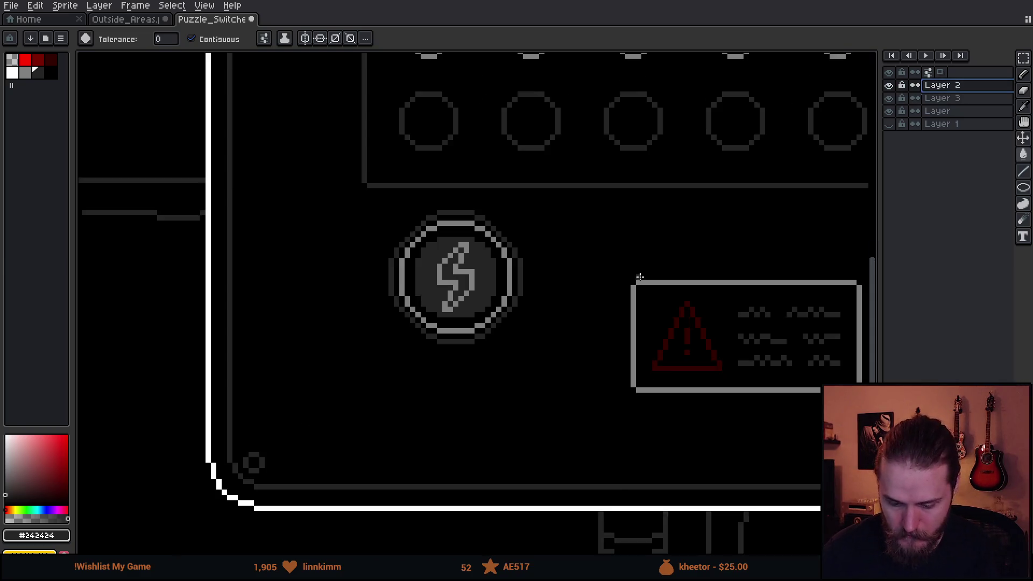
{"action": "scroll", "coordinate": [638, 242], "scroll_direction": "up", "scroll_amount": 3}
{"action": "key", "text": "ctrl+z"}
{"action": "key", "text": "ctrl+z"}
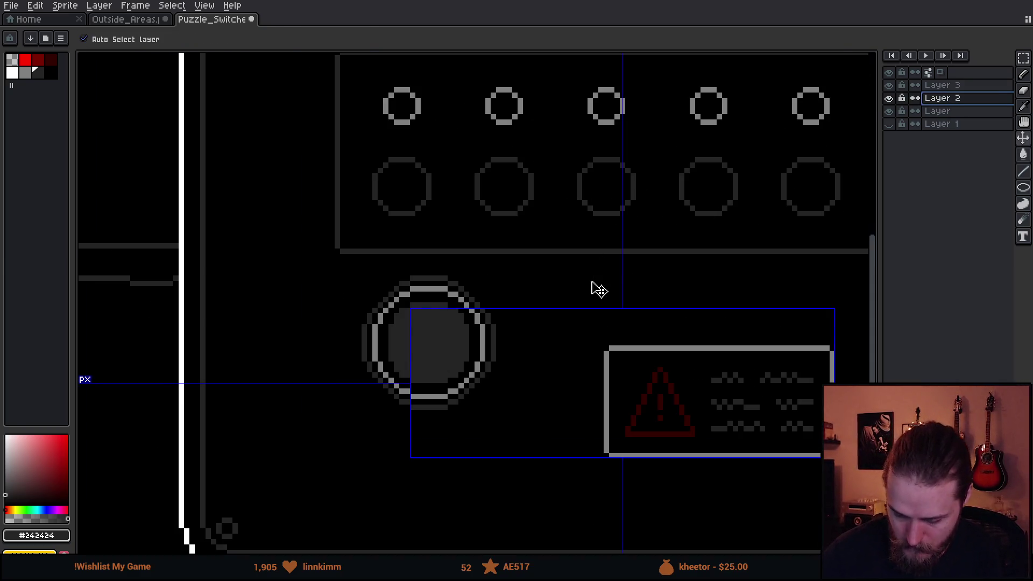
{"action": "key", "text": "b"}
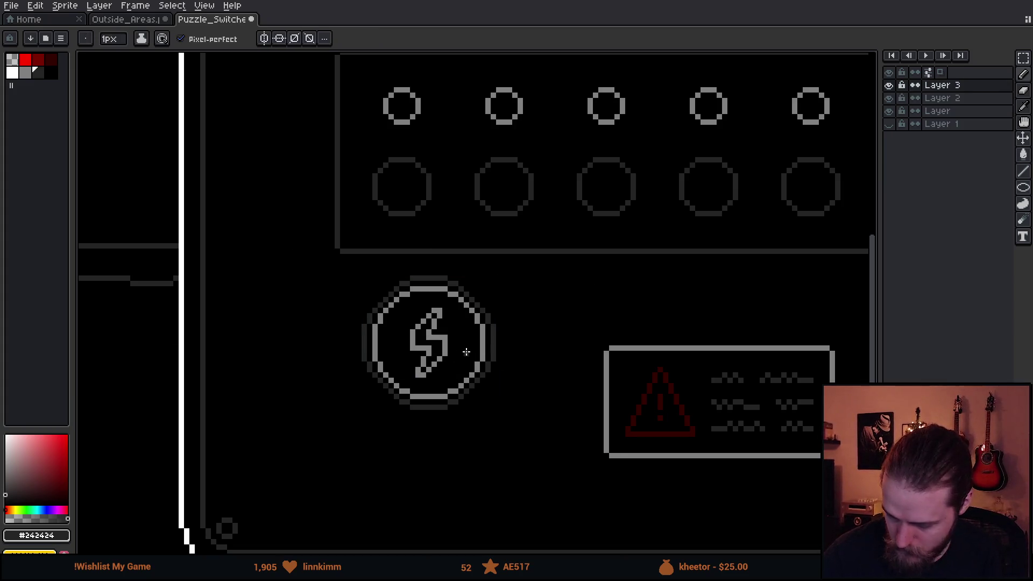
{"action": "left_click", "coordinate": [889, 85]}
{"action": "left_click", "coordinate": [888, 85]}
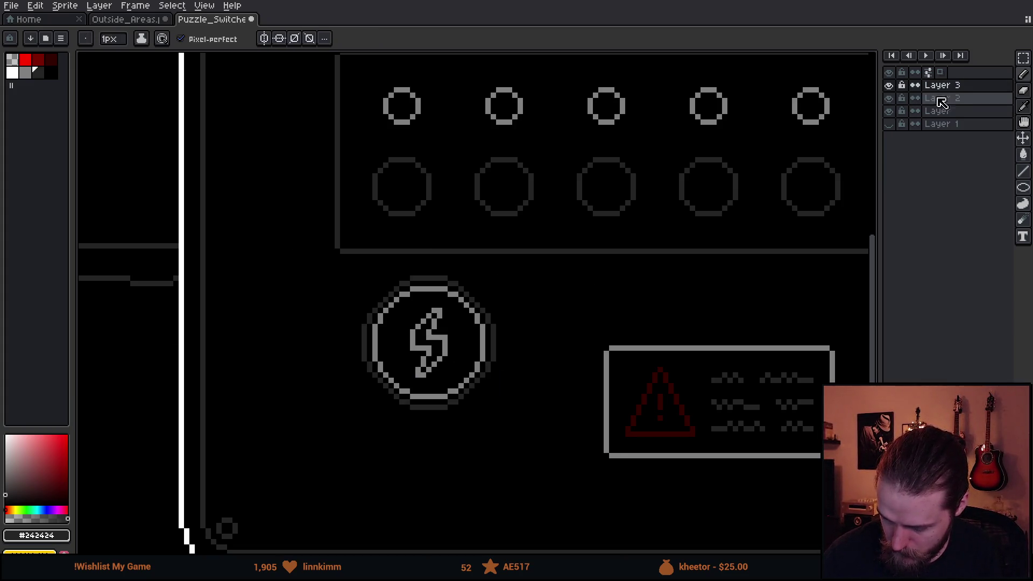
Step: Move Layer 2 above Layer 3 and bucket-fill the lightning bolt with #242424
{"action": "double_click", "coordinate": [943, 98]}
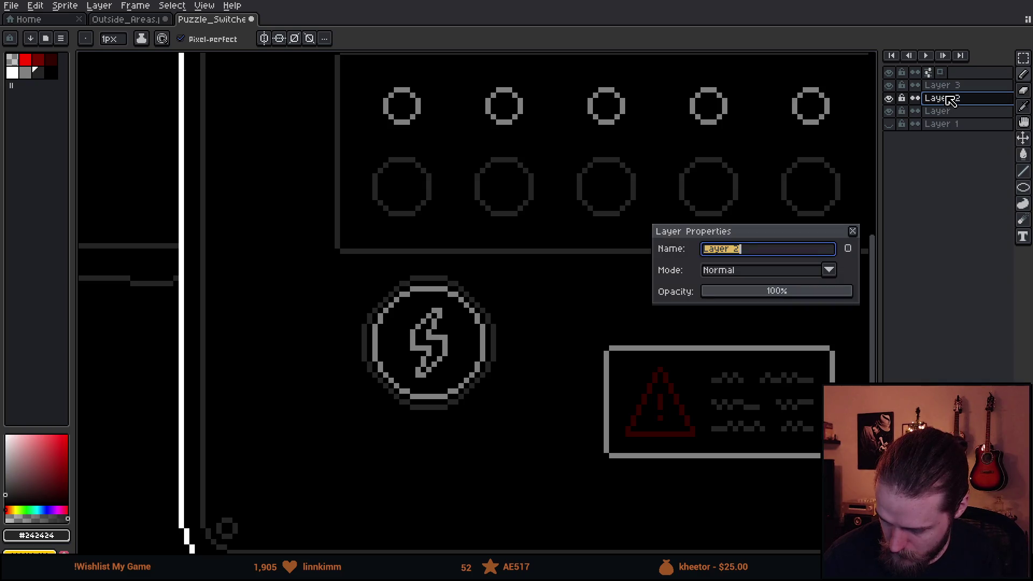
{"action": "left_click", "coordinate": [852, 231]}
{"action": "left_click_drag", "start_coordinate": [966, 102], "coordinate": [963, 87]}
{"action": "key", "text": "g"}
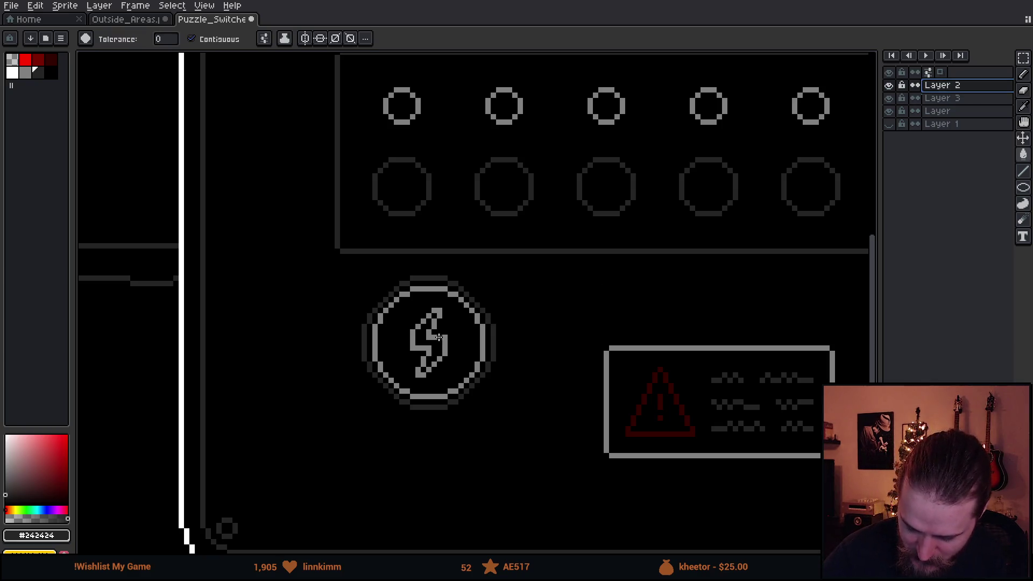
{"action": "left_click", "coordinate": [435, 339]}
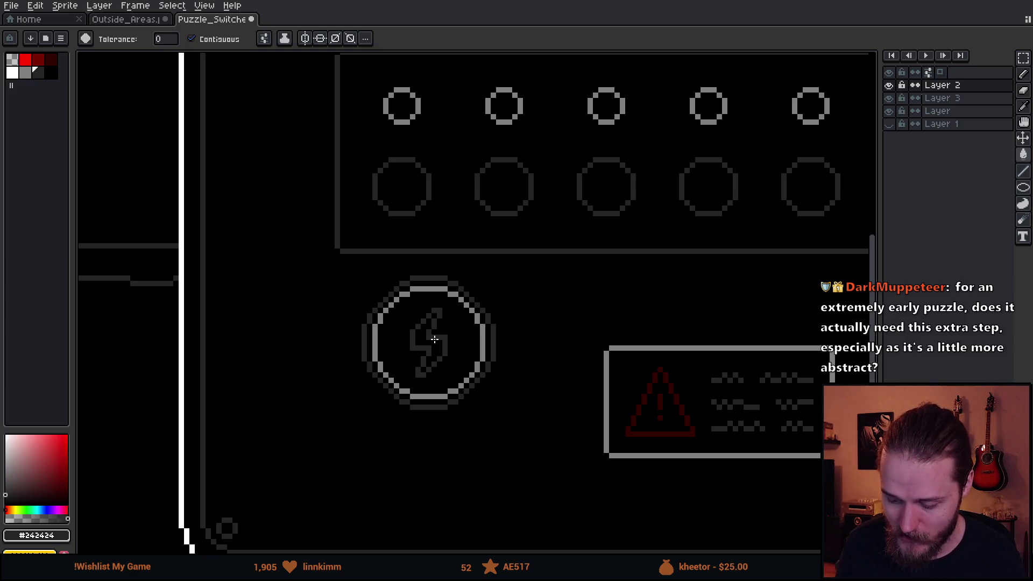
{"action": "mouse_move", "coordinate": [542, 334]}
{"action": "left_mouse_down"}
{"action": "mouse_move", "coordinate": [438, 189]}
{"action": "mouse_move", "coordinate": [496, 280]}
{"action": "left_mouse_up"}
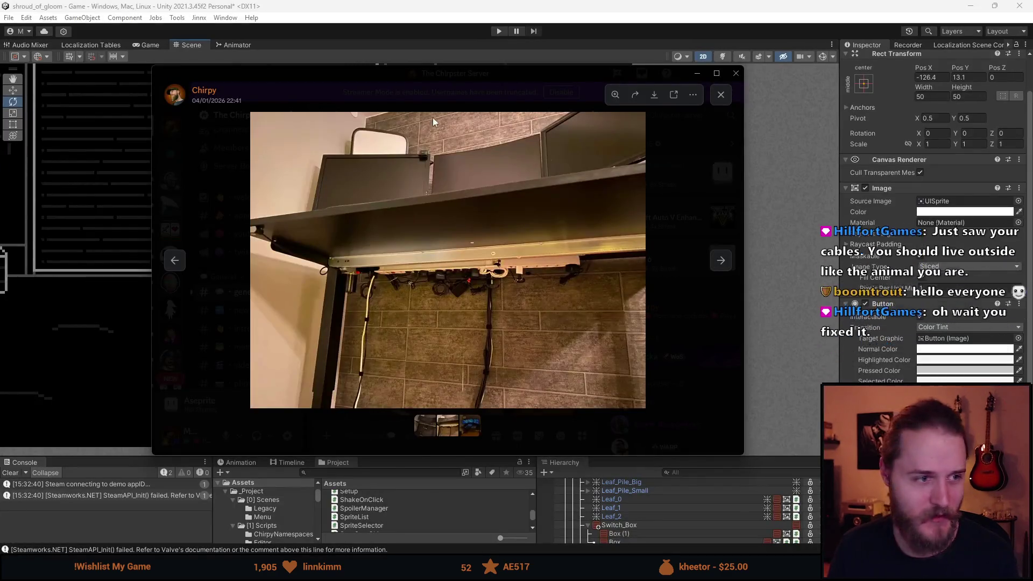
Step: Maximize the under-desk cable photo in the viewer, then advance to the next desk photo
{"action": "left_click", "coordinate": [717, 75]}
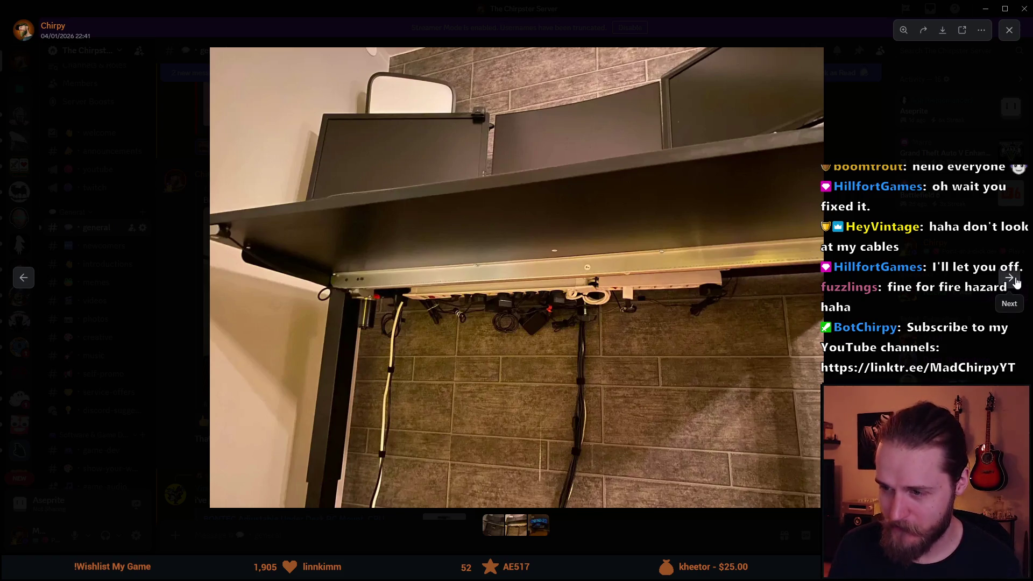
{"action": "left_click", "coordinate": [1014, 281]}
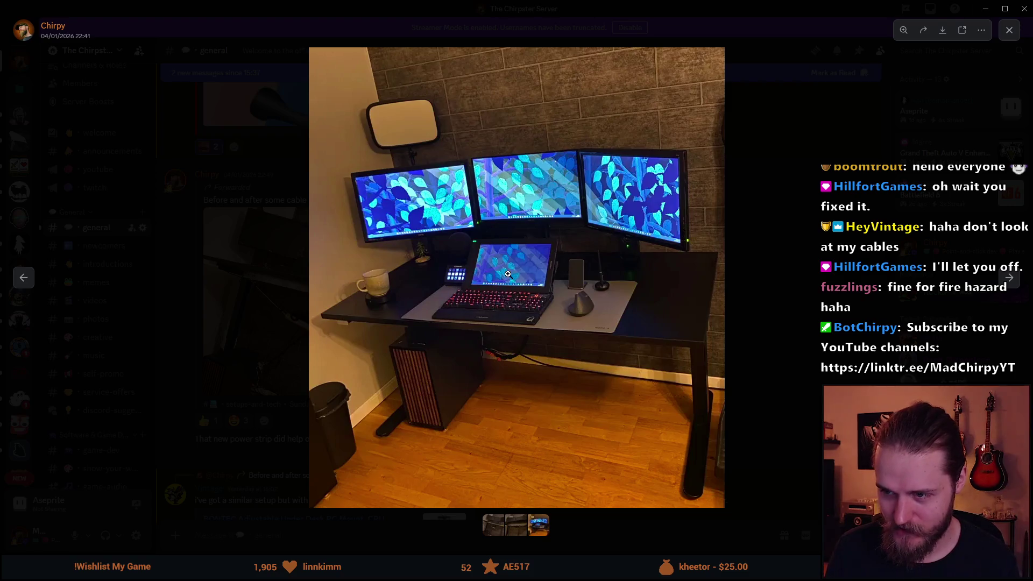
Step: Zoom into the three-monitor desk photo, then zoom back out to the whole image
{"action": "left_click", "coordinate": [501, 296]}
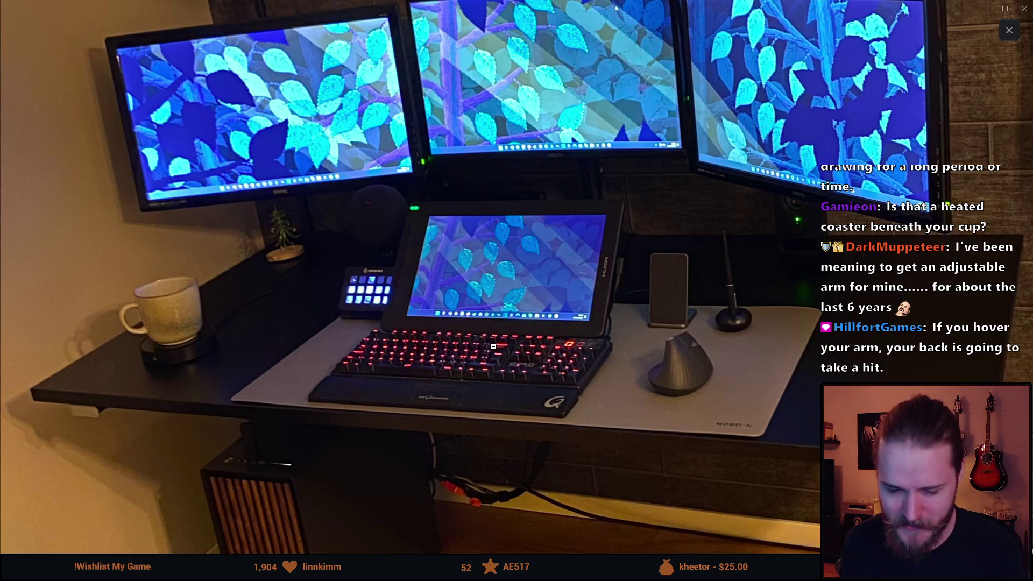
{"action": "left_click", "coordinate": [533, 305]}
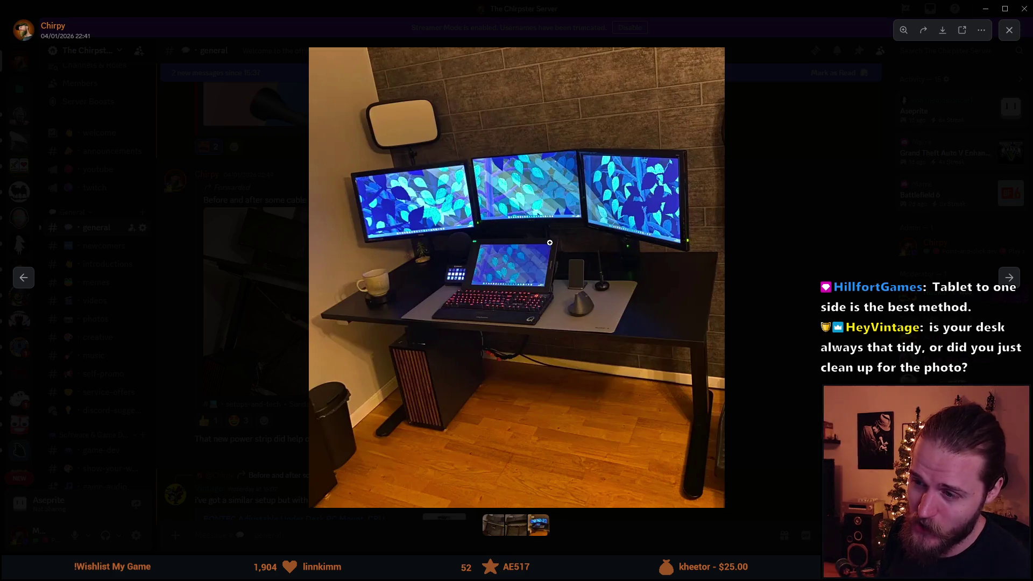
{"action": "left_click", "coordinate": [518, 260]}
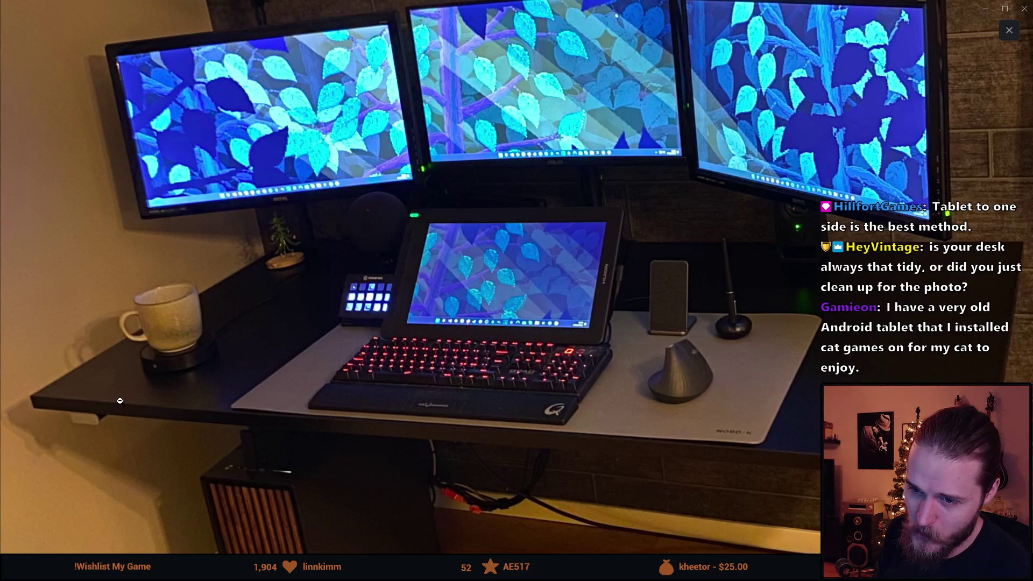
{"action": "left_click", "coordinate": [458, 190]}
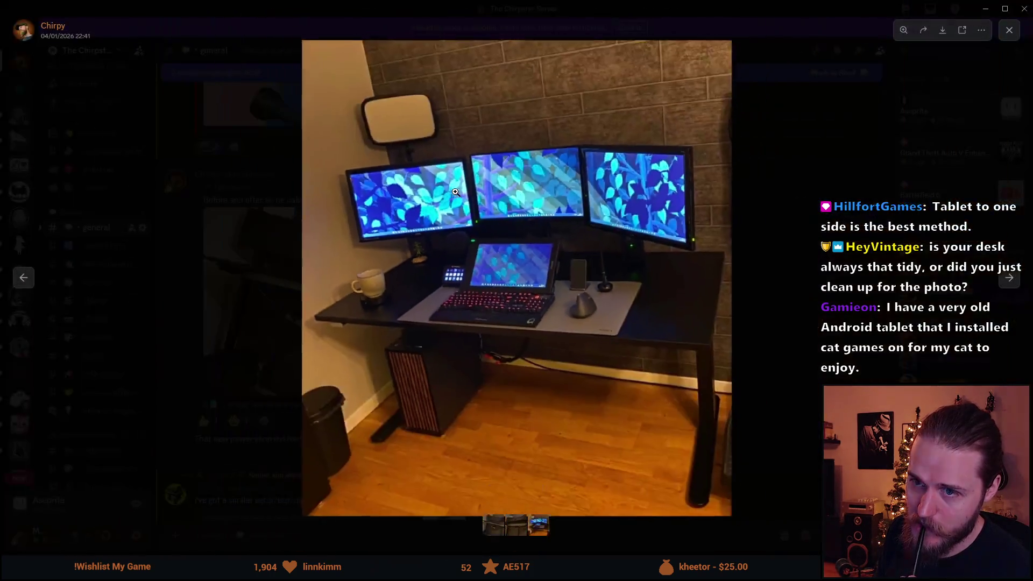
{"action": "left_click", "coordinate": [823, 179]}
{"action": "mouse_move", "coordinate": [572, 8]}
{"action": "left_mouse_down"}
{"action": "mouse_move", "coordinate": [564, 21]}
{"action": "mouse_move", "coordinate": [55, 200]}
{"action": "mouse_move", "coordinate": [0, 205]}
{"action": "left_mouse_up"}
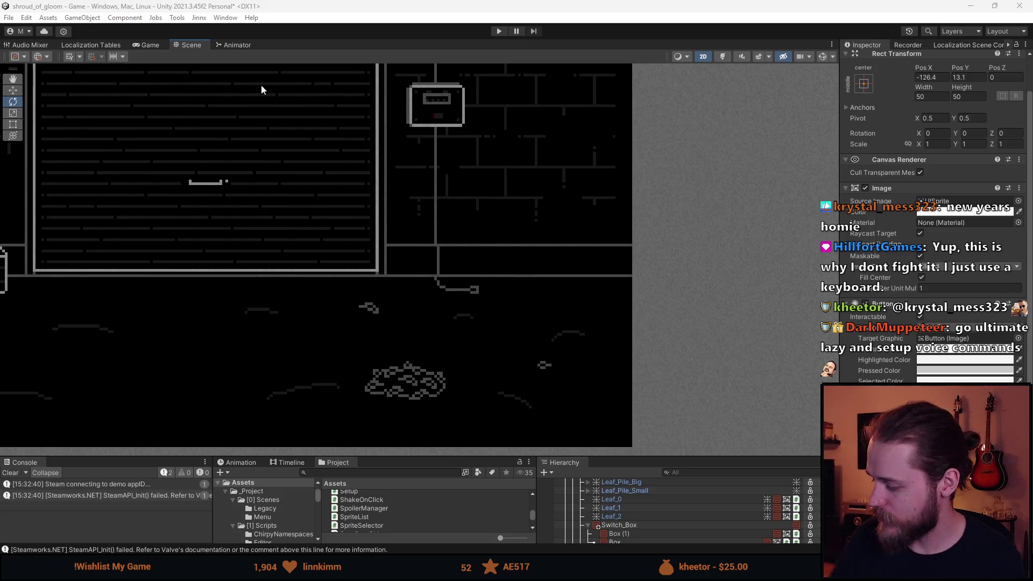
Step: Save the current scene and switch to the Game view
{"action": "scroll", "coordinate": [272, 153], "scroll_direction": "down", "scroll_amount": 5}
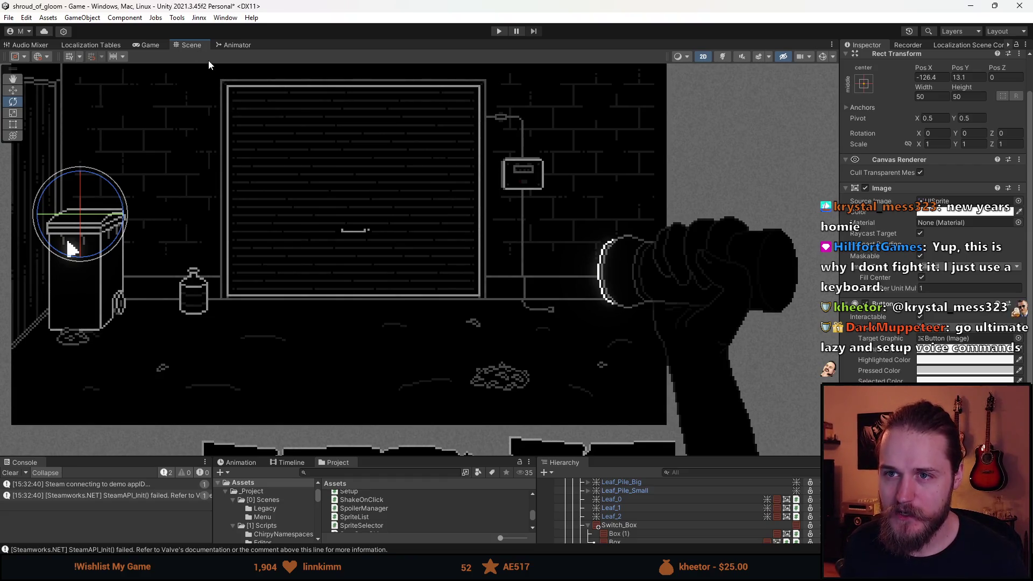
{"action": "key", "text": "ctrl+s"}
{"action": "left_click", "coordinate": [150, 47]}
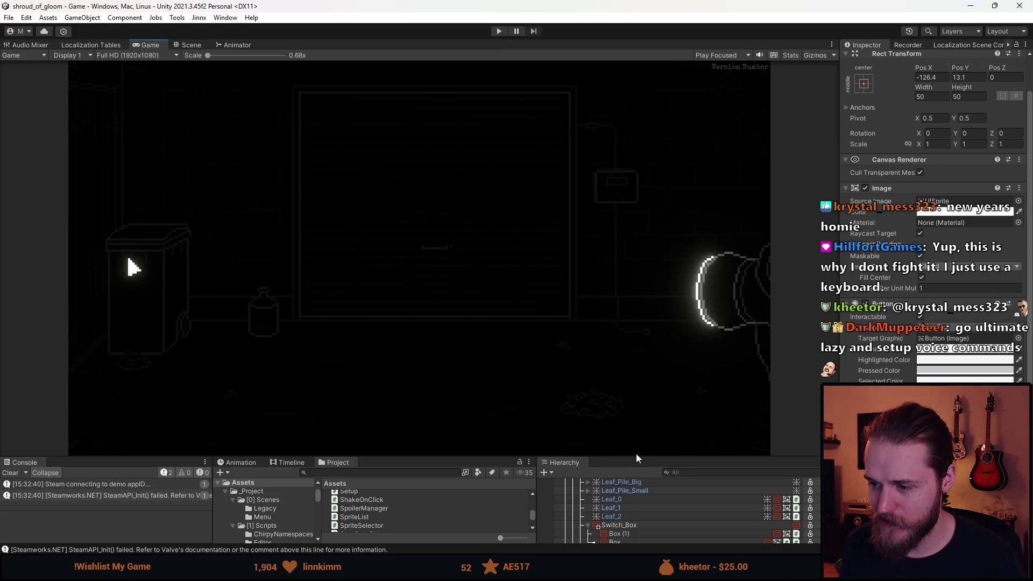
Step: Deactivate the Outside_Garage room and activate Outside_Entrance in the Hierarchy
{"action": "left_click_drag", "start_coordinate": [636, 459], "coordinate": [636, 313]}
{"action": "scroll", "coordinate": [618, 452], "scroll_direction": "up", "scroll_amount": 5}
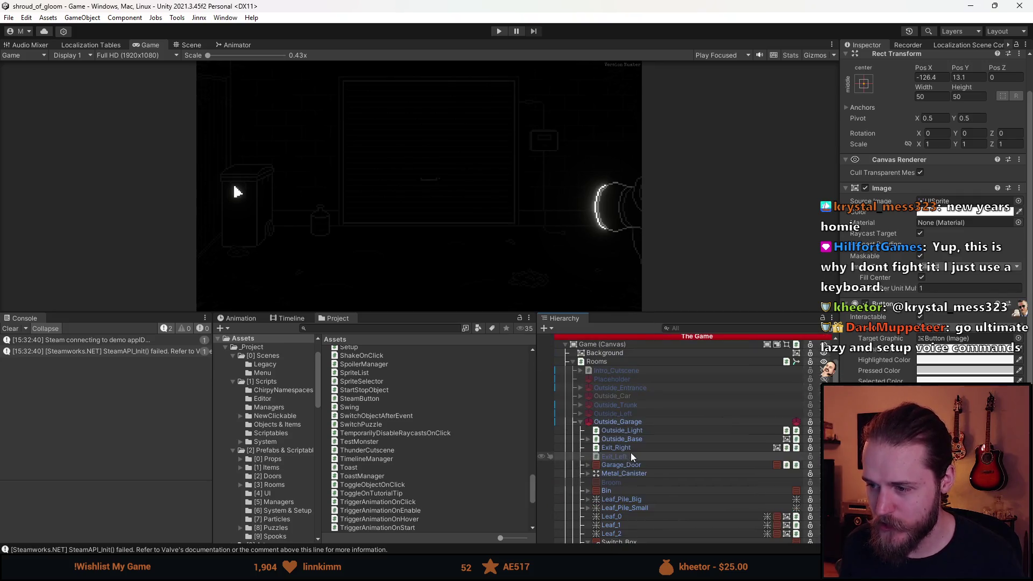
{"action": "key", "text": "alt+shift+a"}
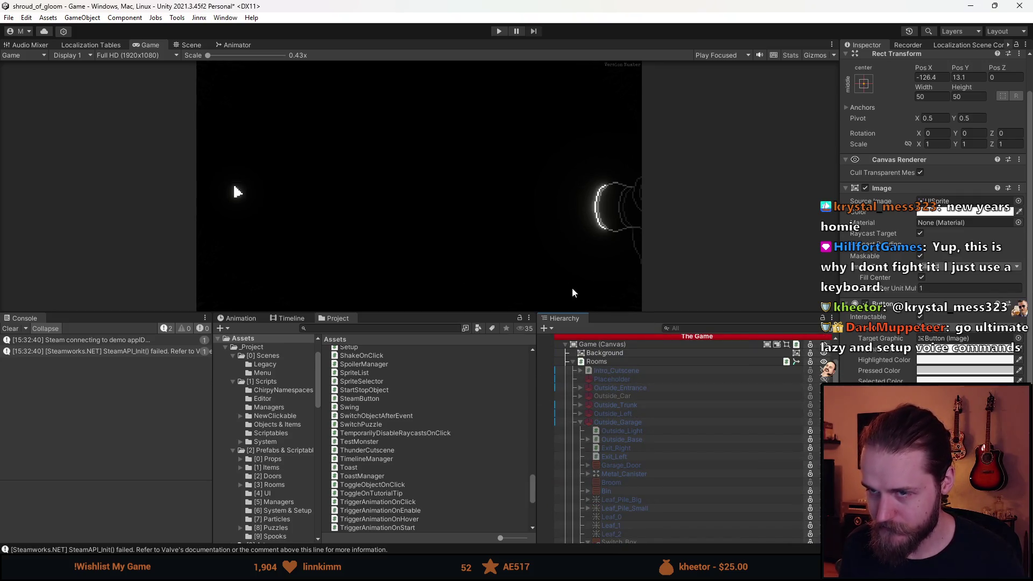
{"action": "left_click", "coordinate": [624, 387]}
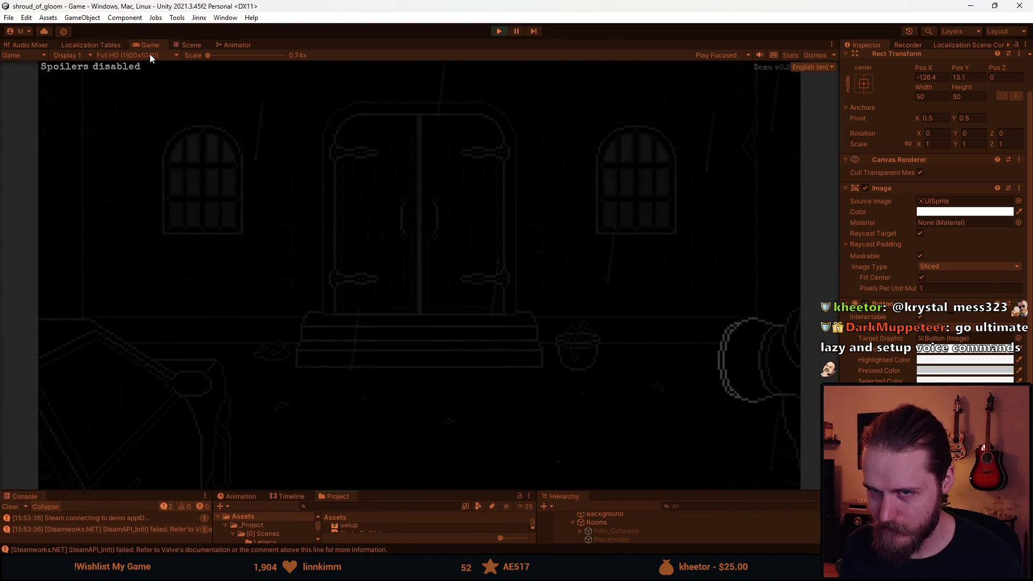
Step: Maximise the running Game view, open and close the Main Floor map, then try leaving the hall
{"action": "double_click", "coordinate": [150, 45]}
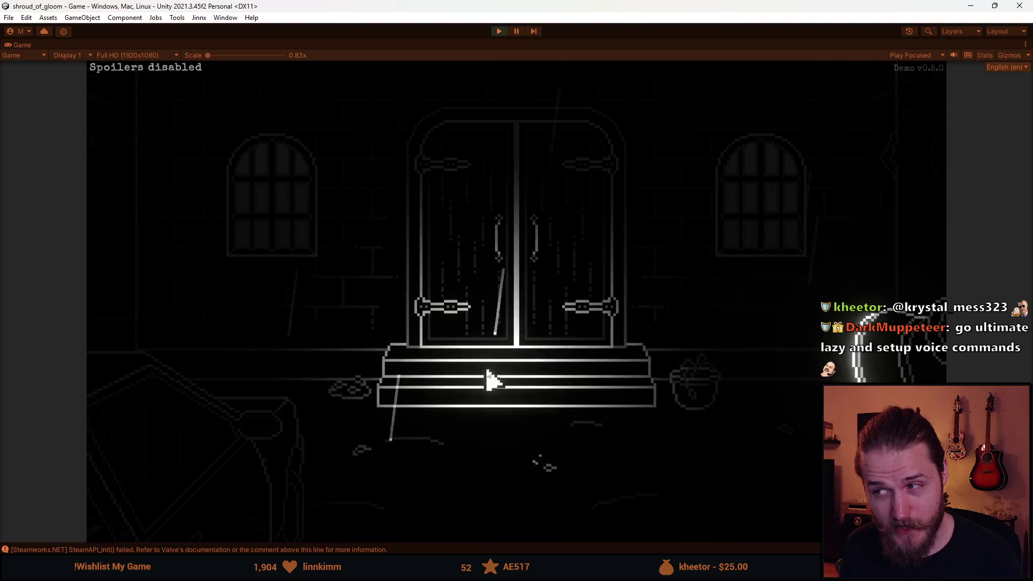
{"action": "key", "text": "m"}
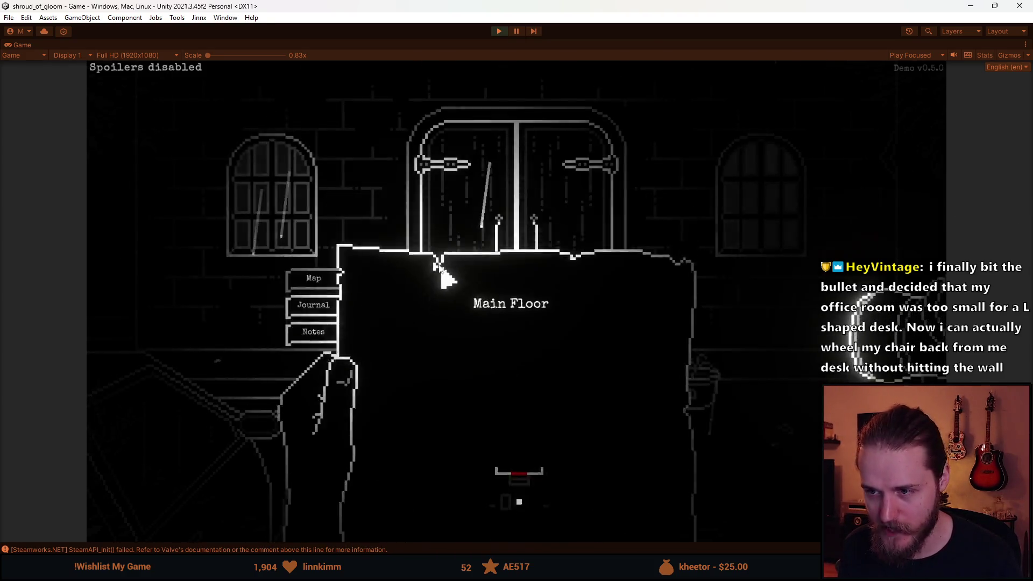
{"action": "left_click", "coordinate": [442, 272]}
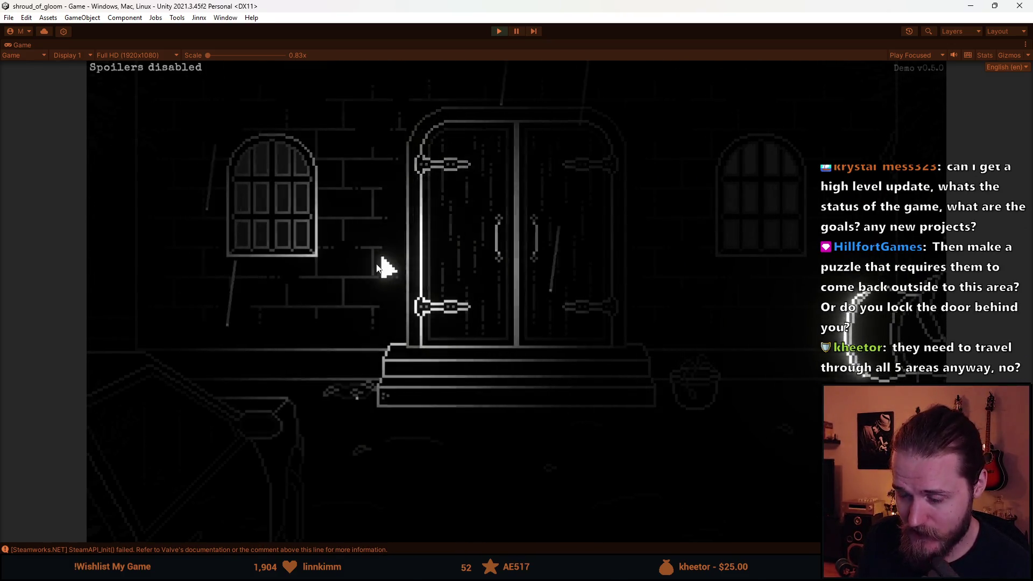
{"action": "left_click", "coordinate": [282, 428]}
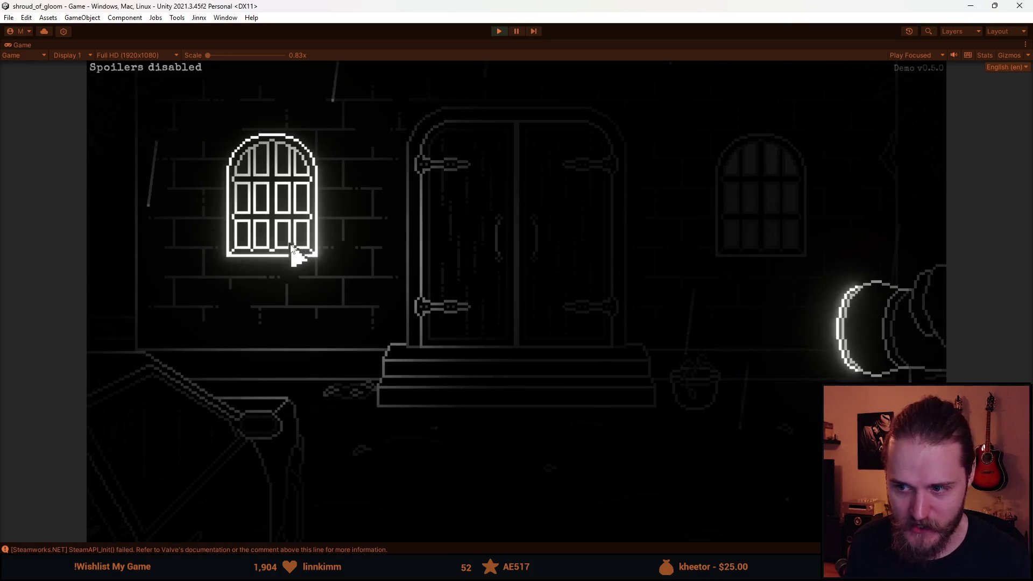
Step: Toggle the map, walk right to the bench and swing-frame rooms, then left to the barrel room
{"action": "key", "text": "Tab"}
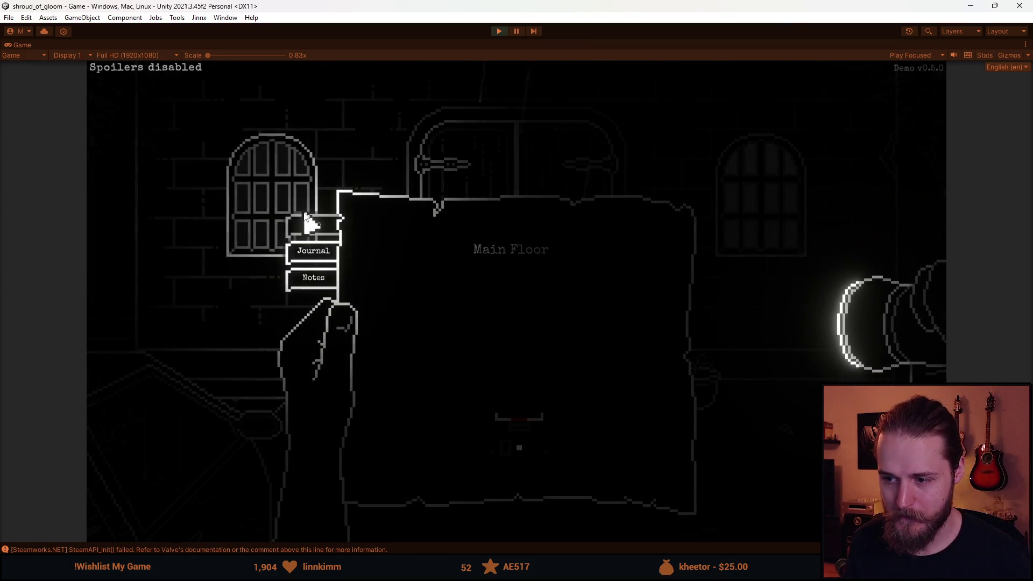
{"action": "key", "text": "Tab"}
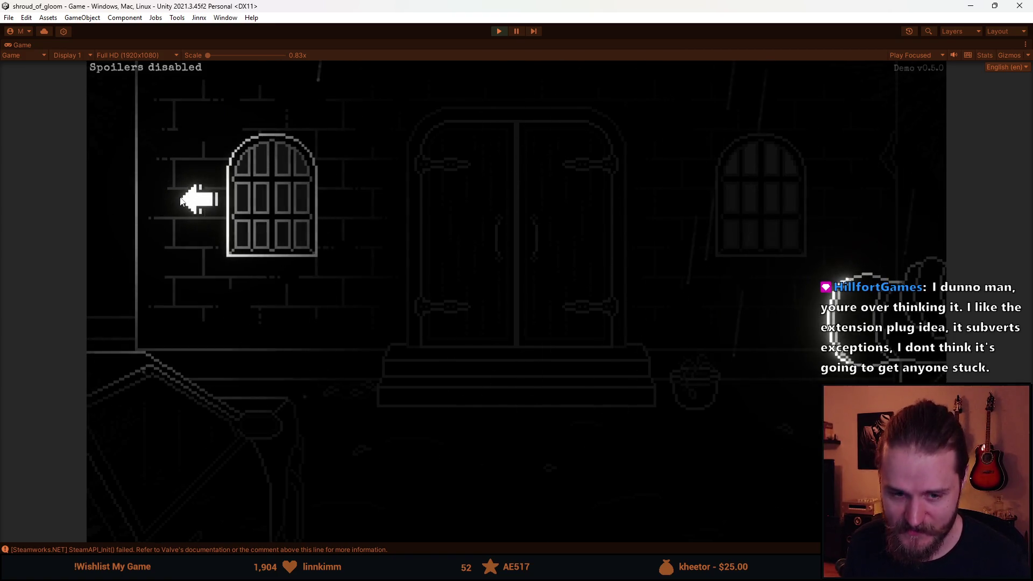
{"action": "left_click", "coordinate": [182, 200]}
{"action": "left_click", "coordinate": [831, 203]}
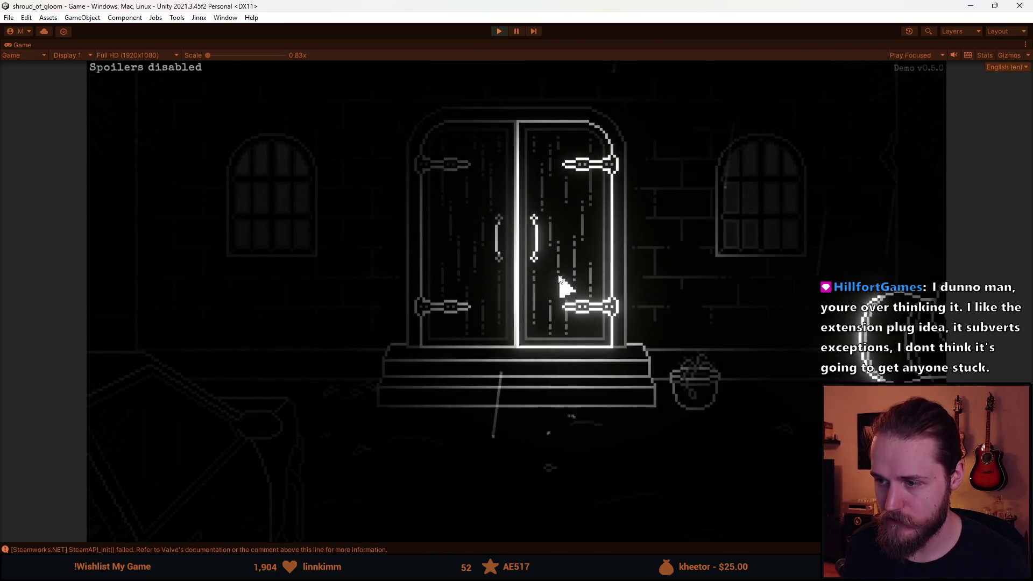
{"action": "left_click", "coordinate": [832, 212]}
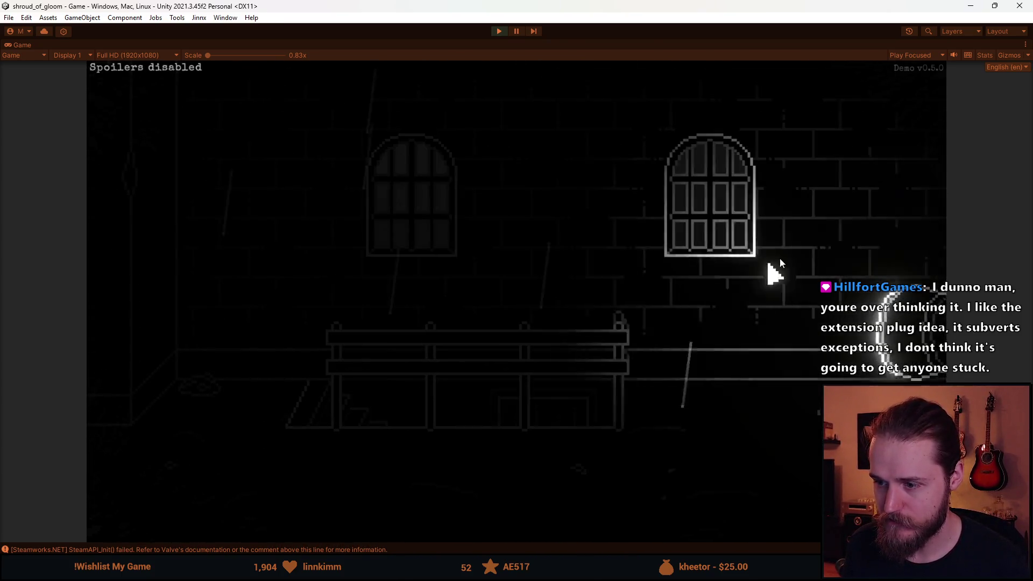
{"action": "left_click", "coordinate": [873, 206]}
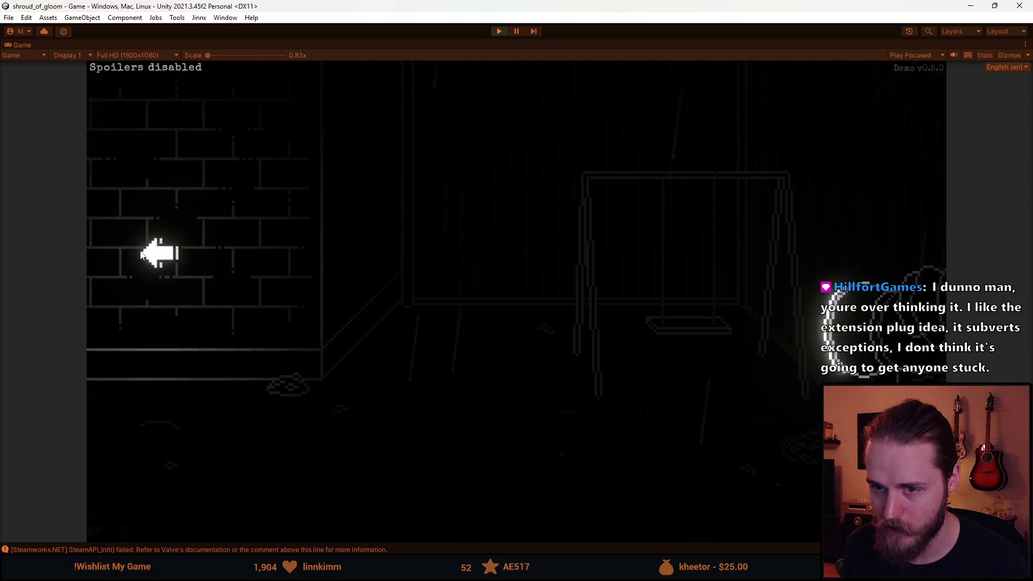
{"action": "left_click", "coordinate": [154, 259]}
{"action": "left_click", "coordinate": [150, 265]}
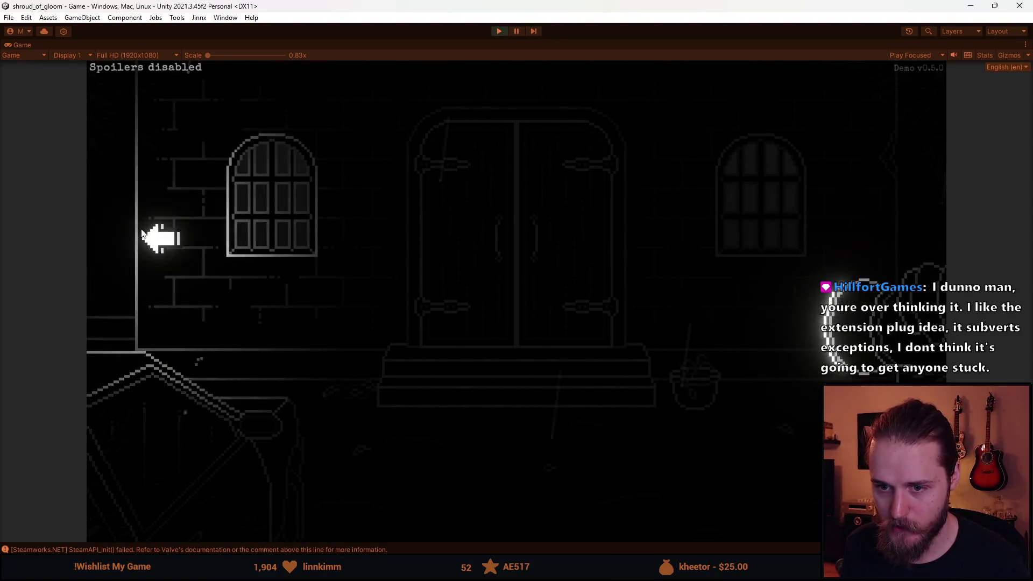
{"action": "left_click", "coordinate": [152, 253]}
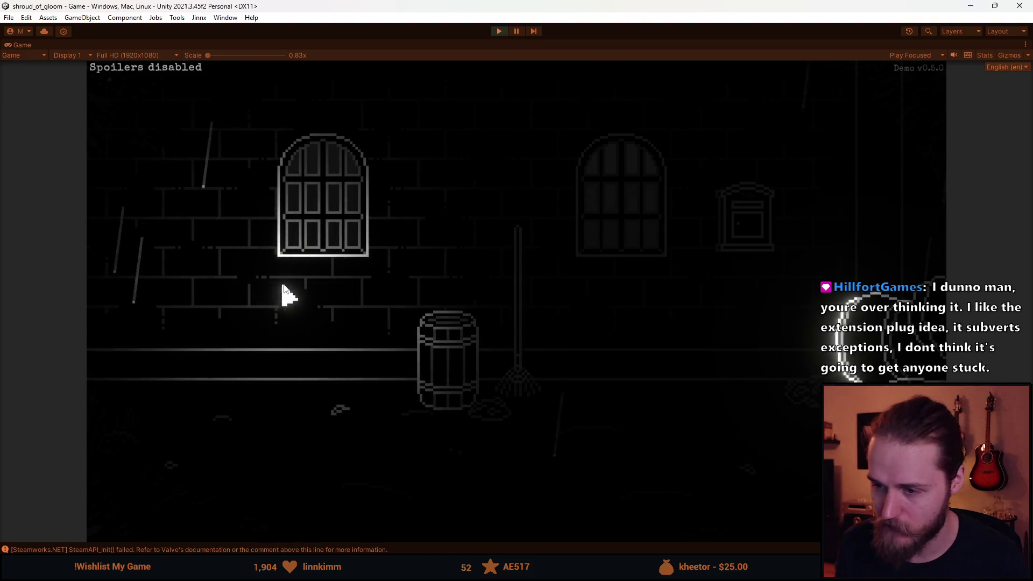
Step: Open the shutter room's fuse box, lift its cover and flip switches until all five lights are red
{"action": "left_click", "coordinate": [303, 267]}
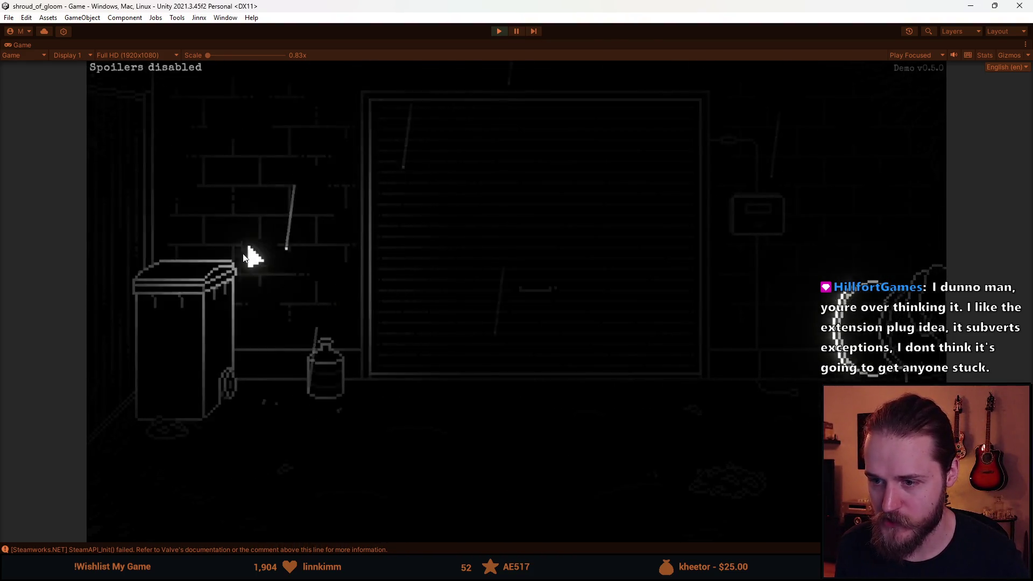
{"action": "left_click", "coordinate": [755, 218]}
{"action": "left_click", "coordinate": [452, 282]}
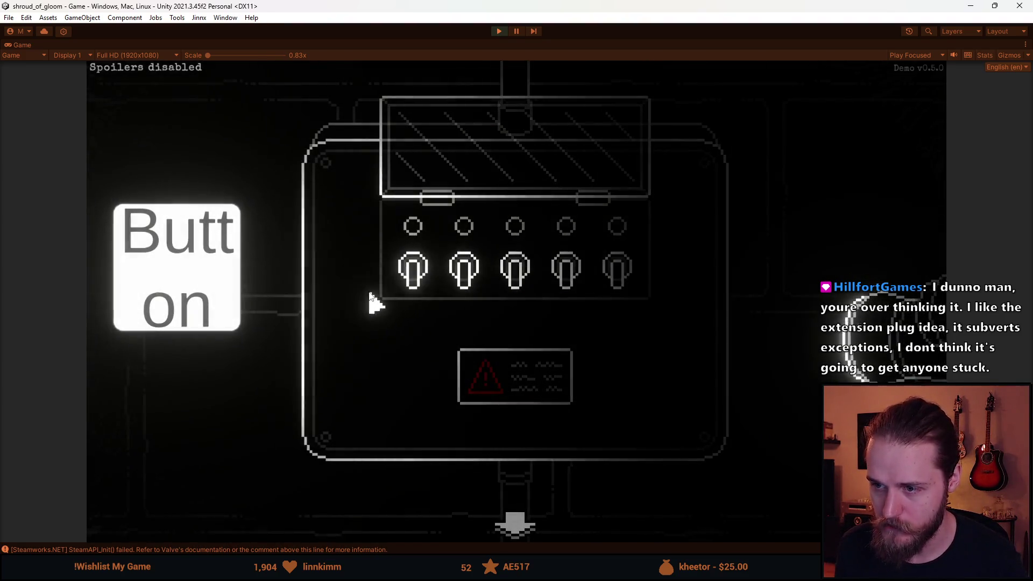
{"action": "left_click", "coordinate": [464, 271]}
{"action": "left_click", "coordinate": [516, 274]}
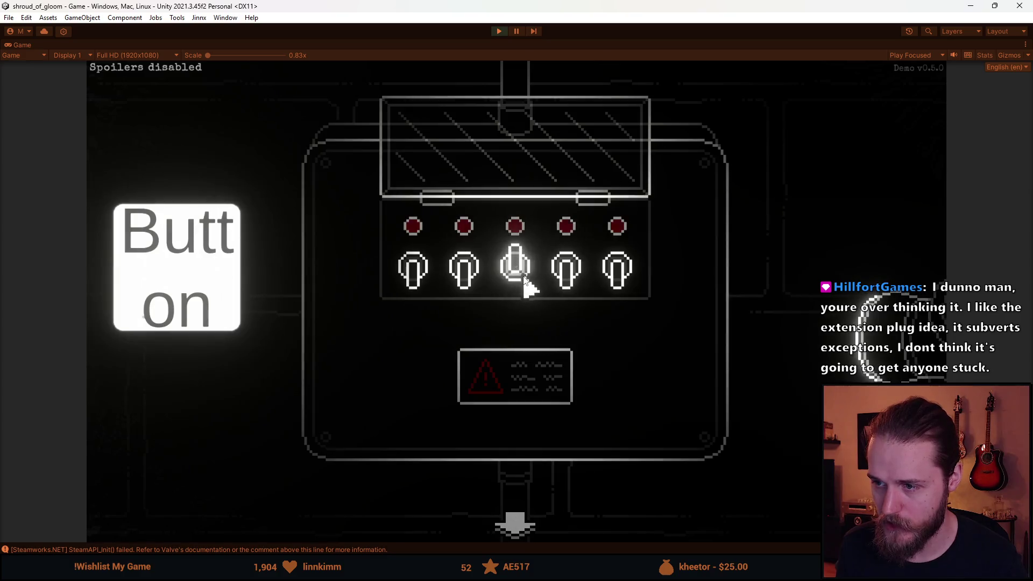
{"action": "left_click", "coordinate": [568, 274]}
{"action": "left_click", "coordinate": [517, 276]}
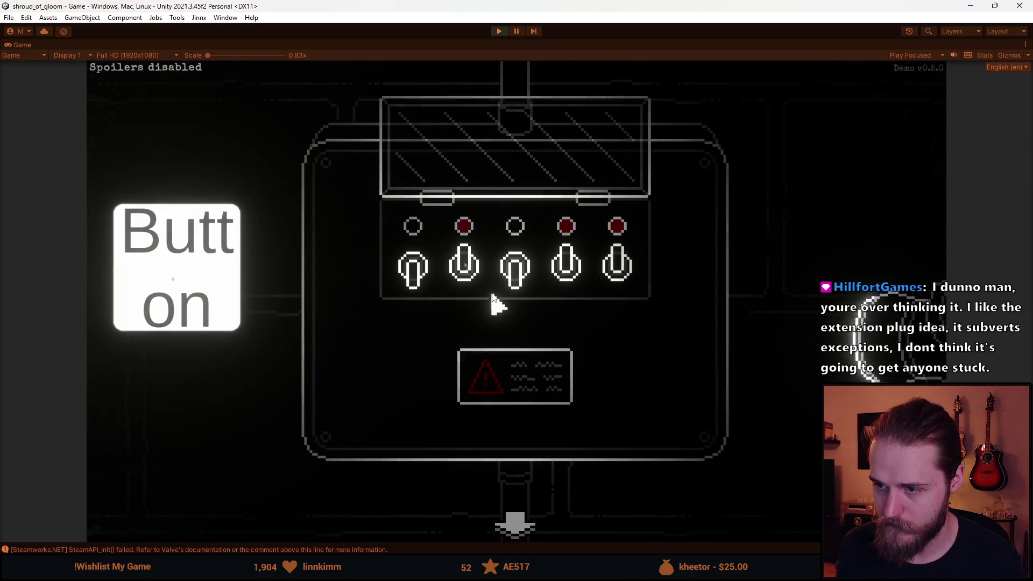
{"action": "left_click", "coordinate": [515, 526]}
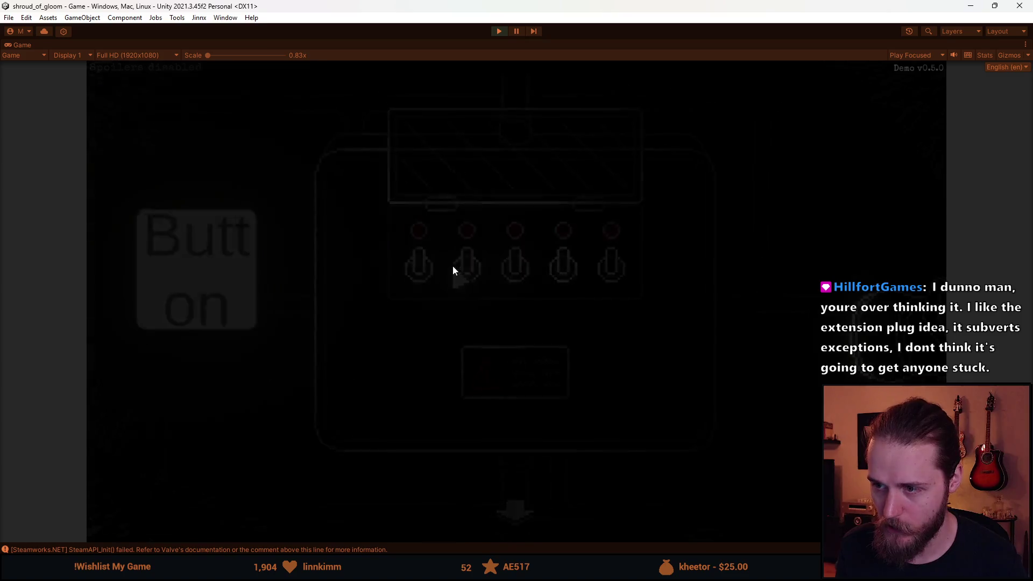
Step: Walk between the workbench, shutter-door and barrel rooms, heading back toward the workbench
{"action": "left_click", "coordinate": [458, 298]}
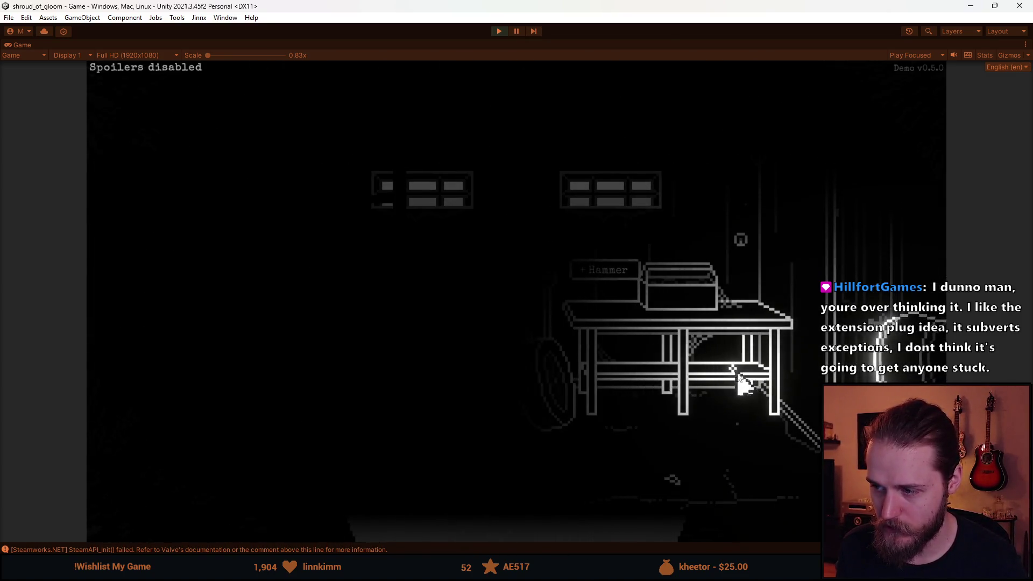
{"action": "left_click", "coordinate": [544, 513]}
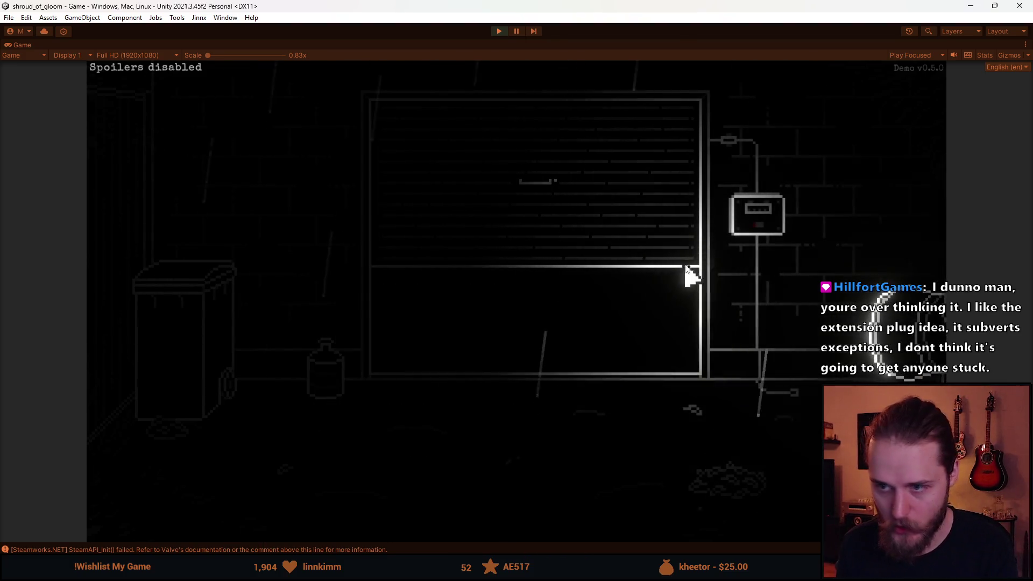
{"action": "left_click", "coordinate": [851, 214]}
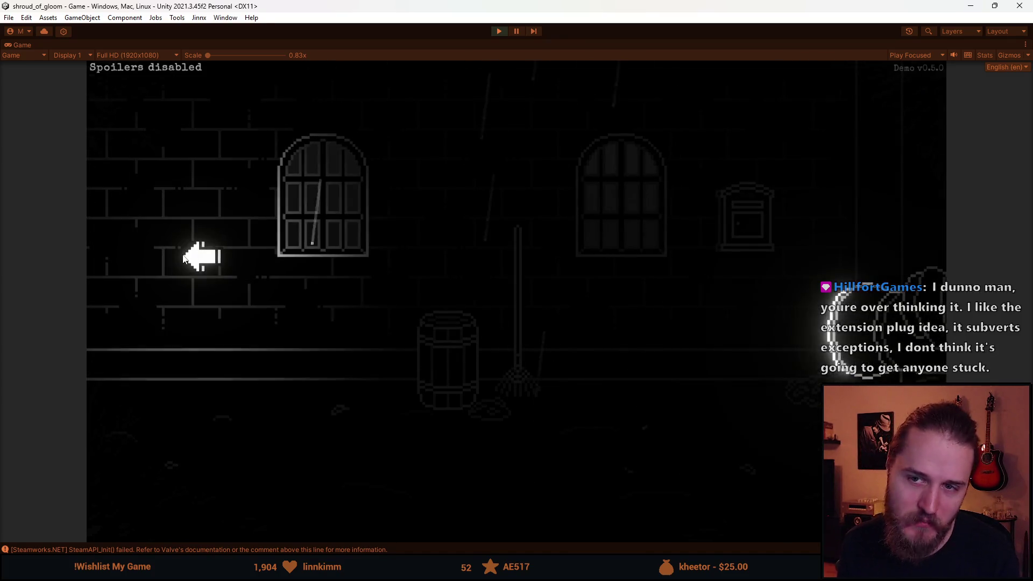
{"action": "left_click", "coordinate": [88, 283]}
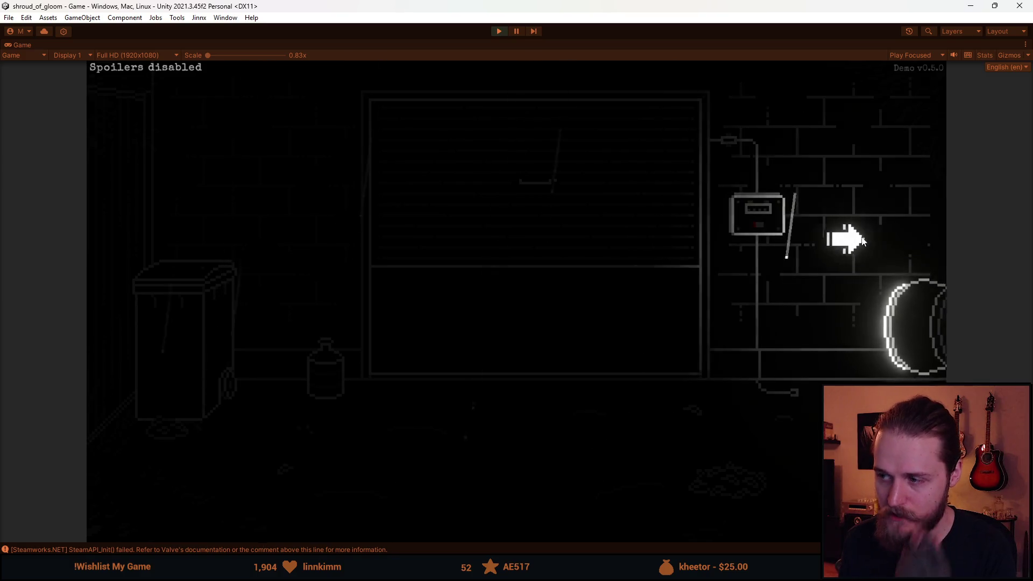
{"action": "left_click", "coordinate": [774, 226]}
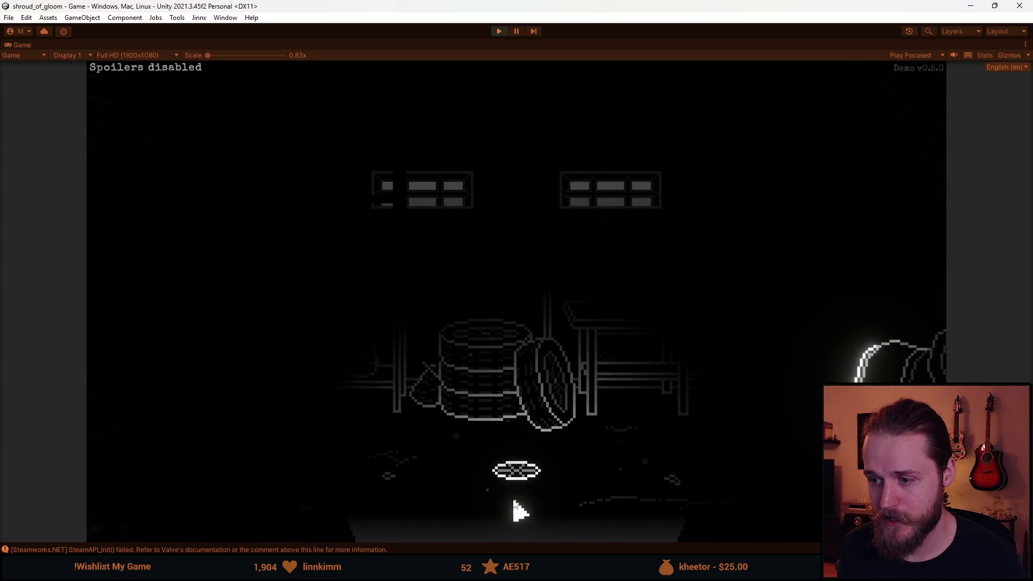
Step: Check the switch-box close-up, visit the bench and tyre rooms, and try the right-hand door
{"action": "left_click", "coordinate": [512, 519]}
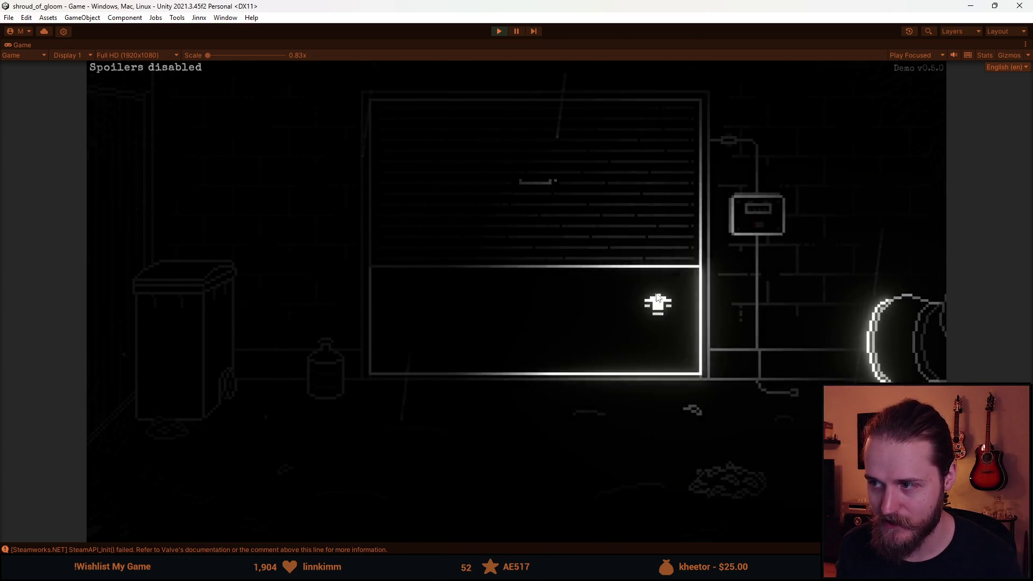
{"action": "left_click", "coordinate": [763, 237]}
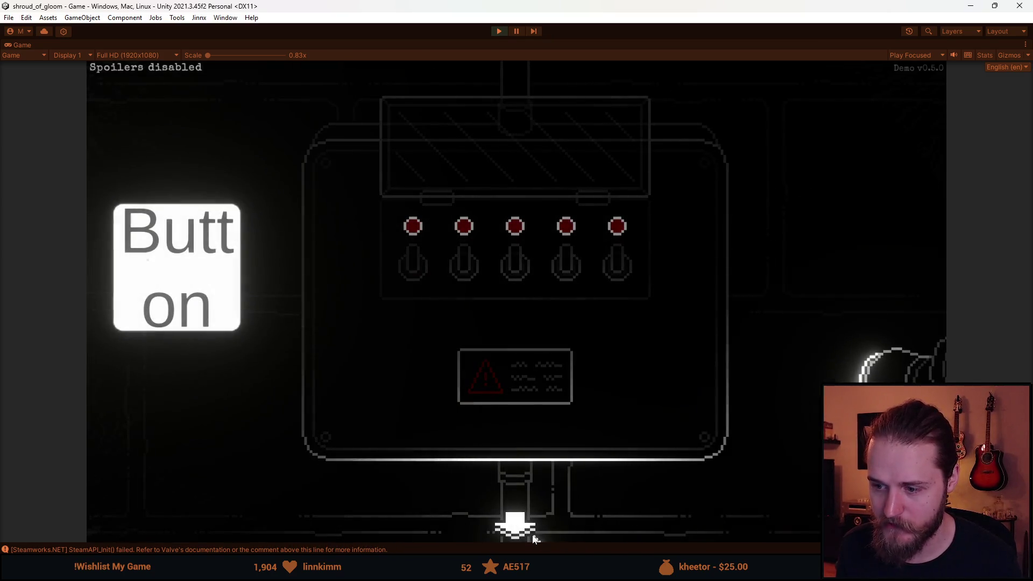
{"action": "left_click", "coordinate": [533, 539]}
{"action": "left_click", "coordinate": [898, 231]}
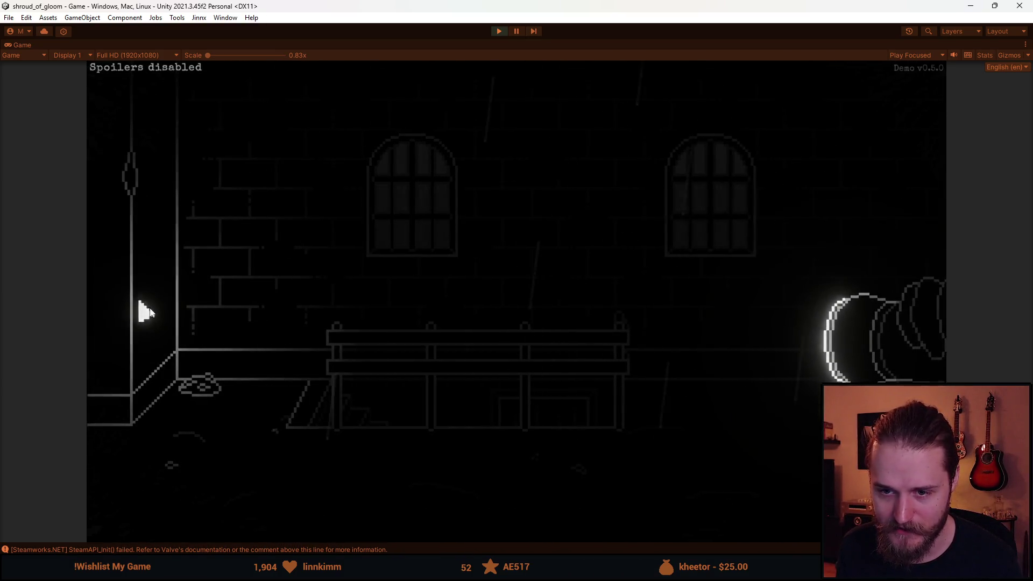
{"action": "left_click", "coordinate": [142, 309]}
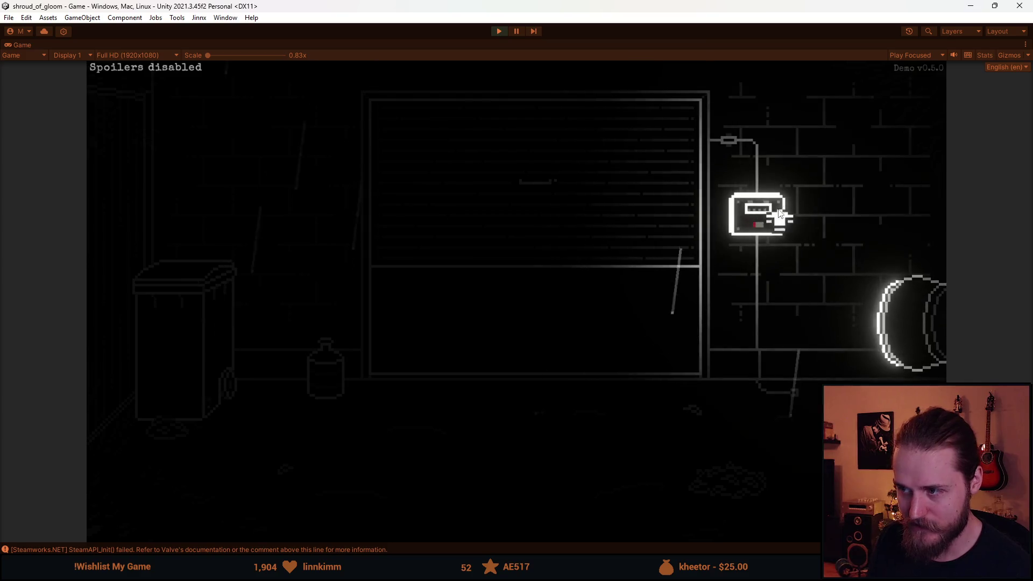
{"action": "left_click", "coordinate": [613, 294]}
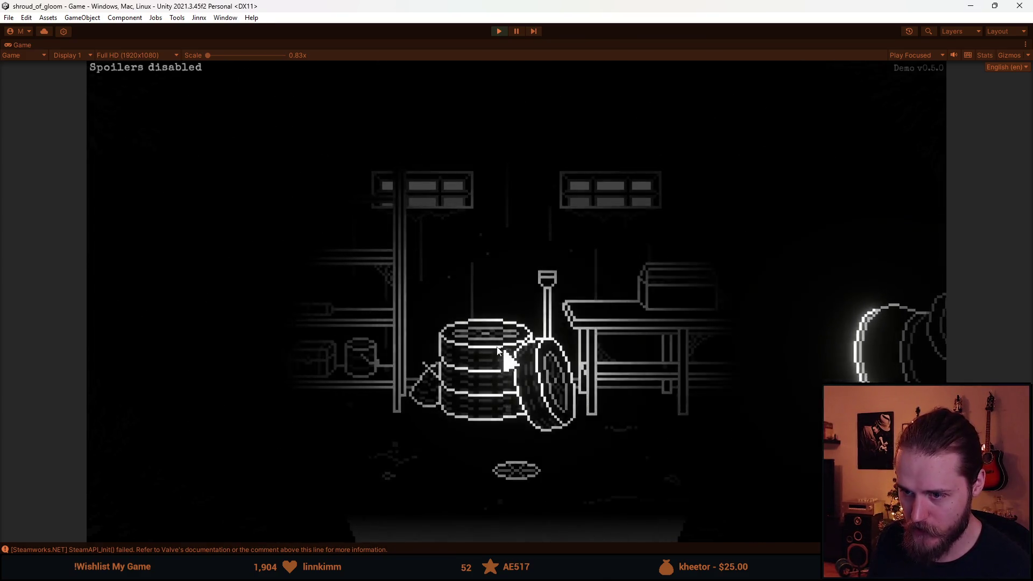
{"action": "left_click", "coordinate": [890, 248]}
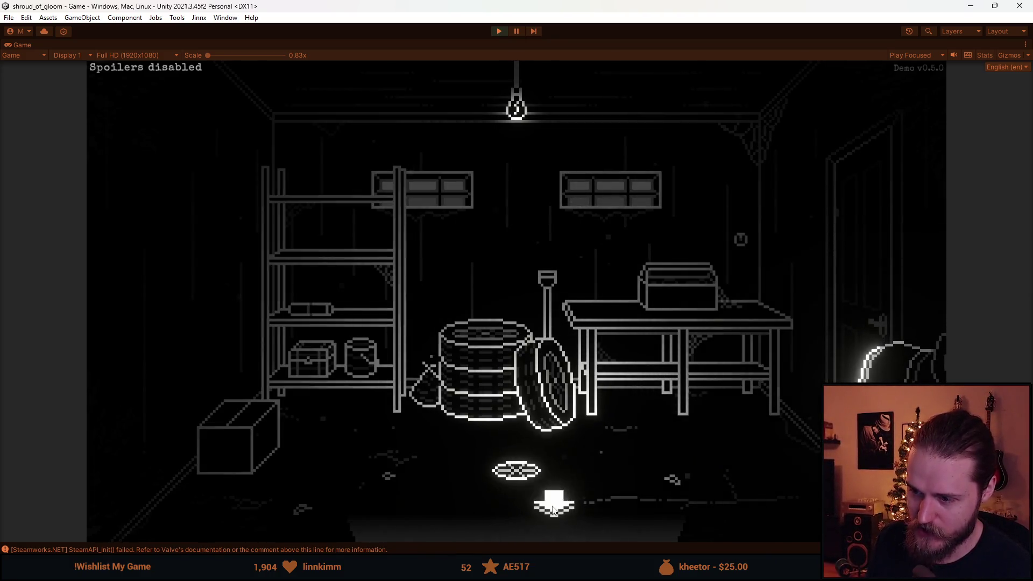
{"action": "left_click", "coordinate": [554, 503]}
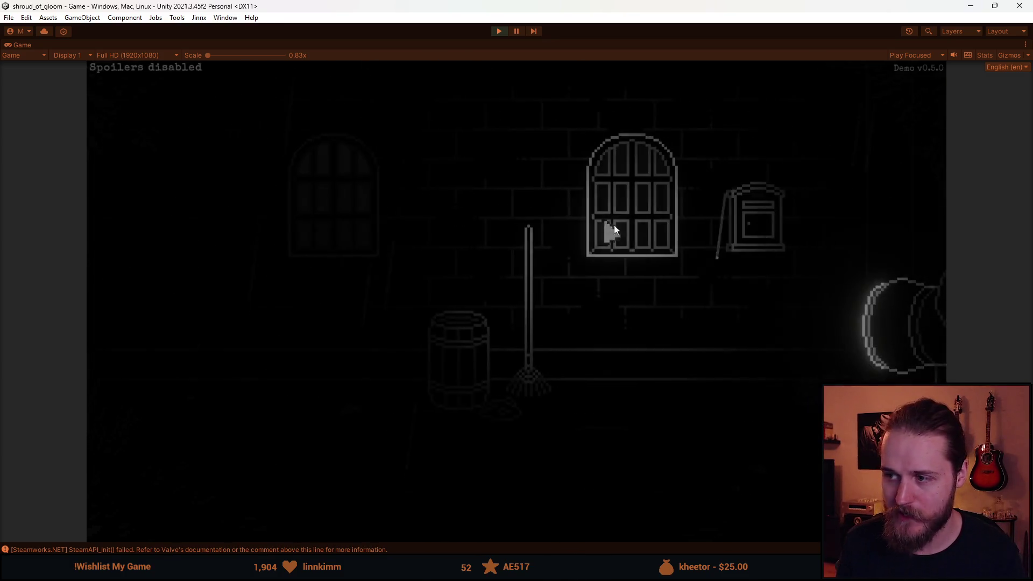
Step: Walk through the double-door, barrel, electrical-box and storage rooms into the TV room
{"action": "left_click", "coordinate": [858, 204]}
{"action": "left_click", "coordinate": [861, 243]}
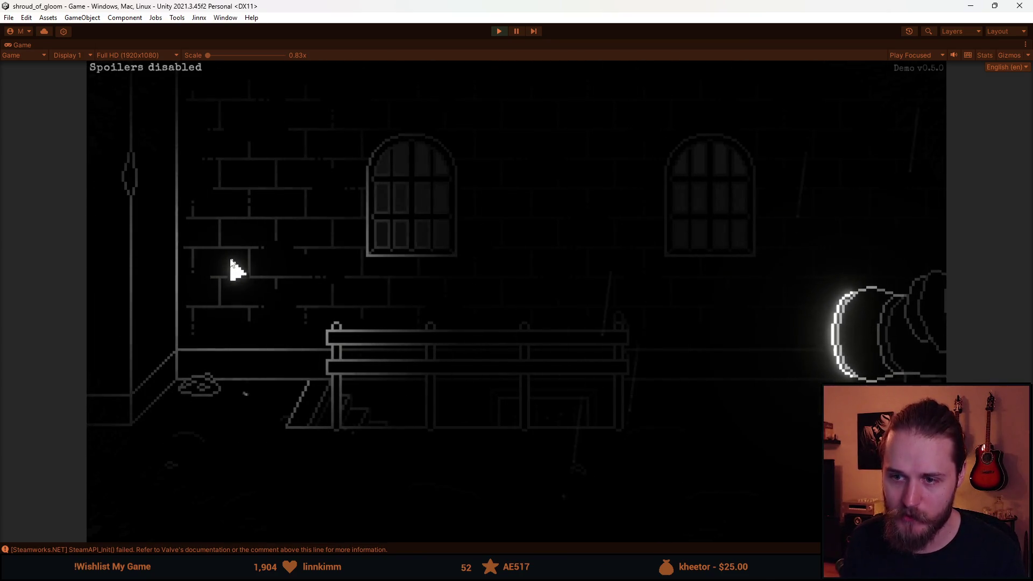
{"action": "left_click", "coordinate": [102, 337]}
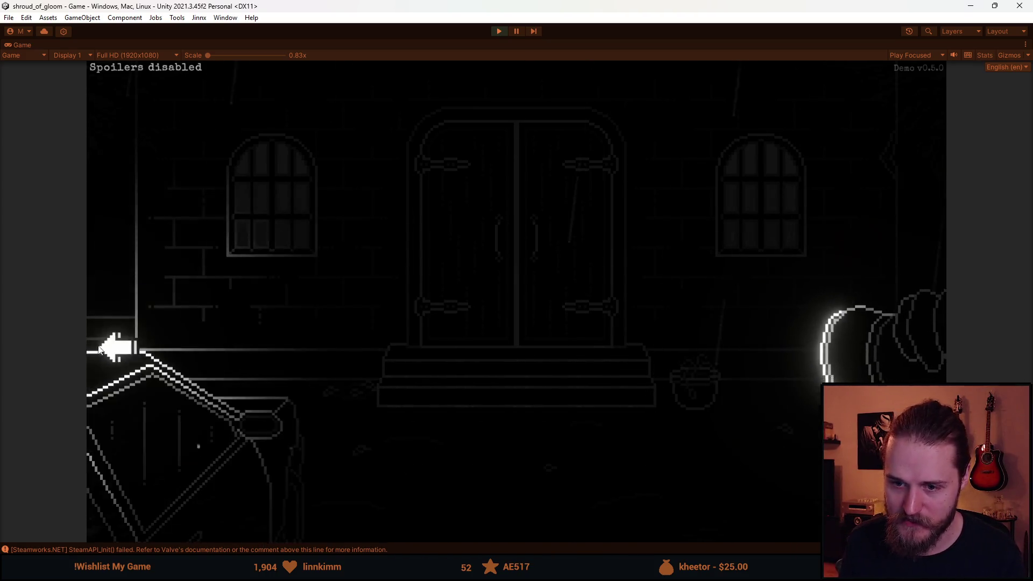
{"action": "left_click", "coordinate": [118, 274]}
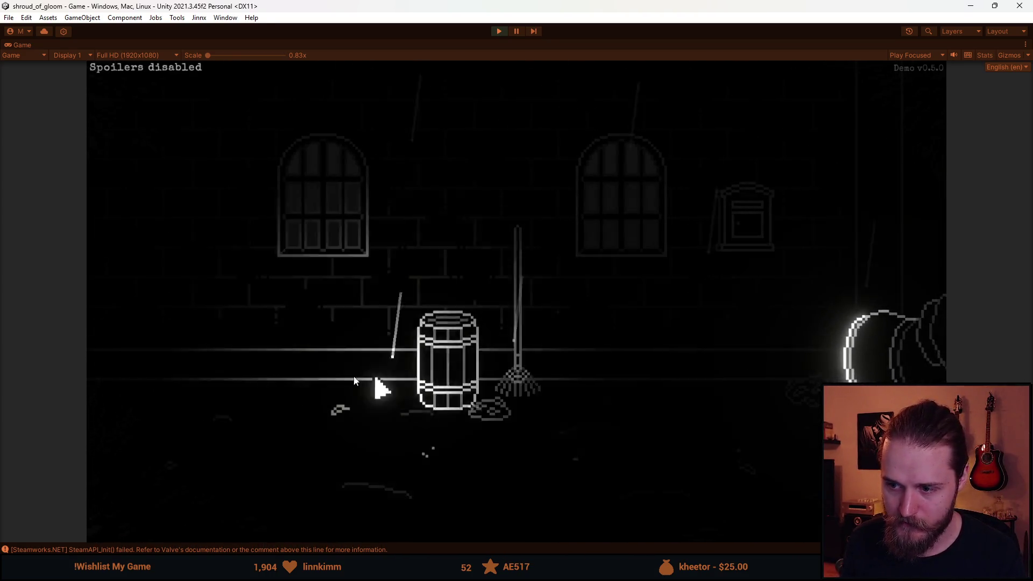
{"action": "left_click", "coordinate": [140, 338]}
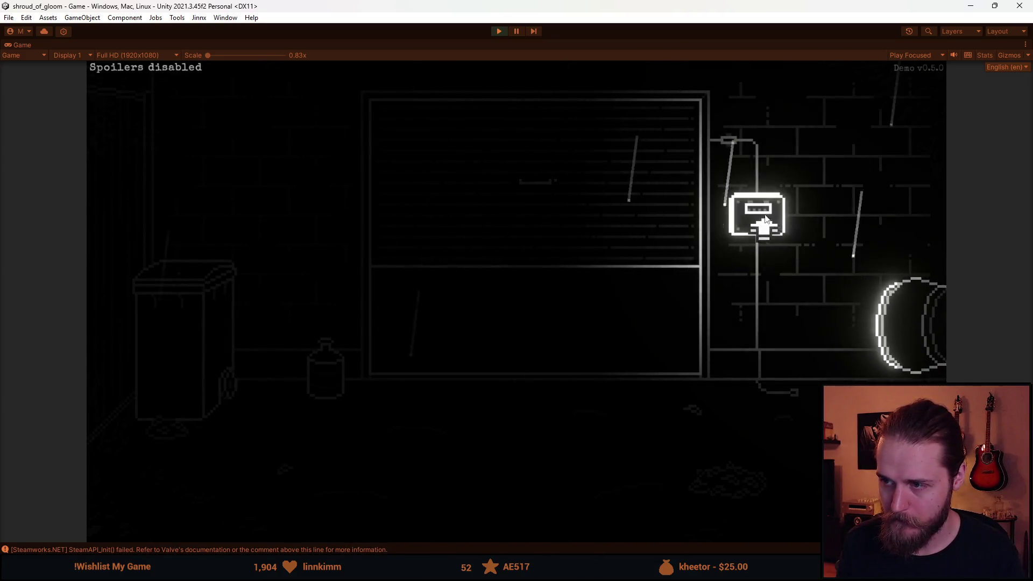
{"action": "left_click", "coordinate": [753, 226]}
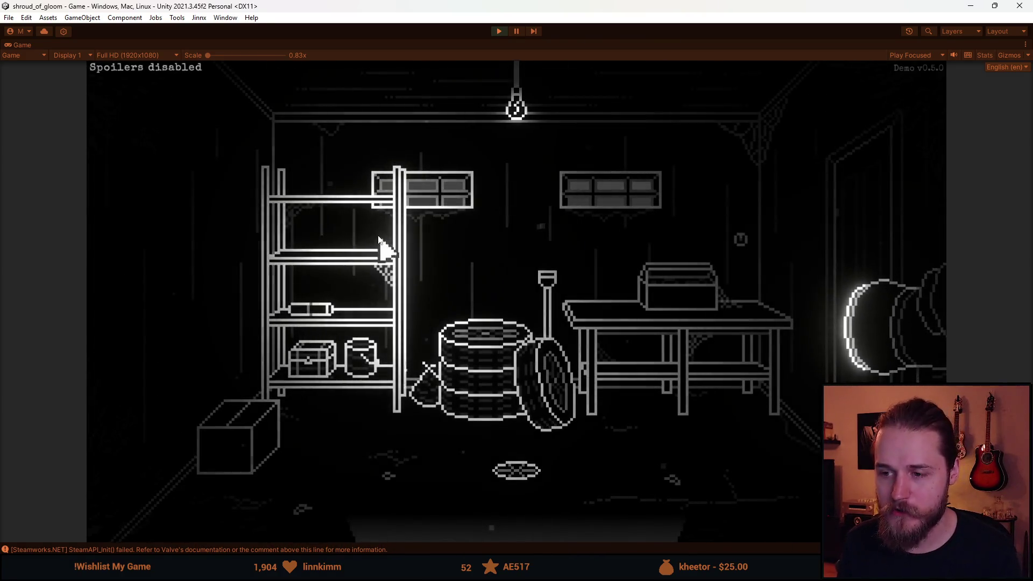
{"action": "left_click", "coordinate": [867, 218]}
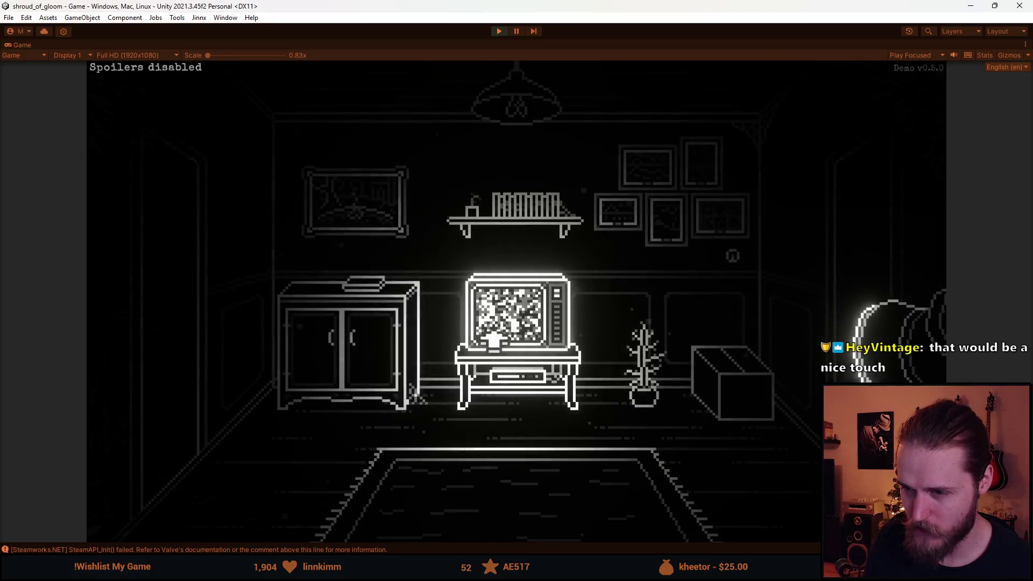
Step: Walk back from the TV room past the electrical-box and mailbox rooms into garage storage
{"action": "left_click", "coordinate": [205, 329]}
{"action": "left_click", "coordinate": [503, 481]}
{"action": "left_click", "coordinate": [884, 223]}
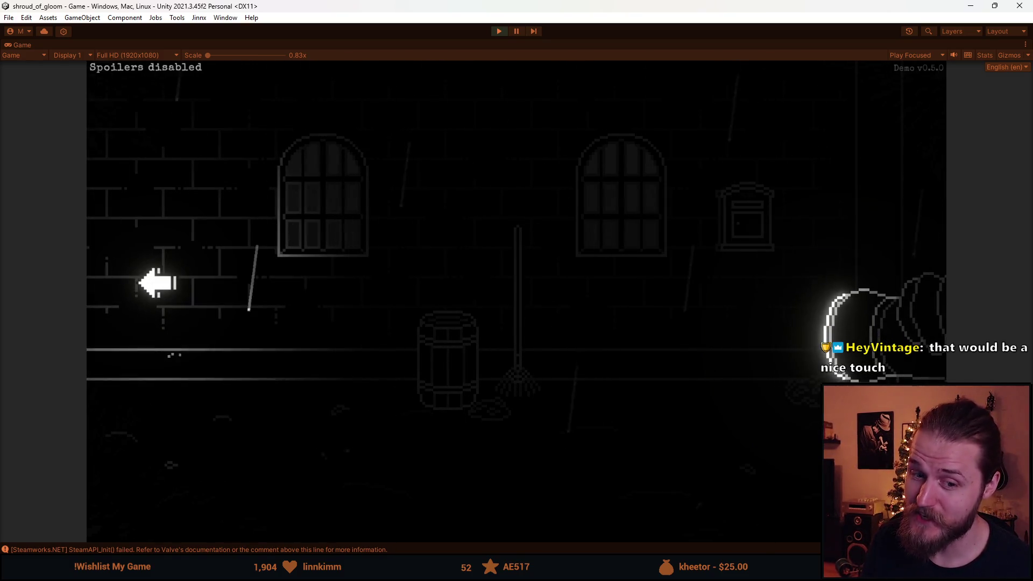
{"action": "left_click", "coordinate": [157, 282]}
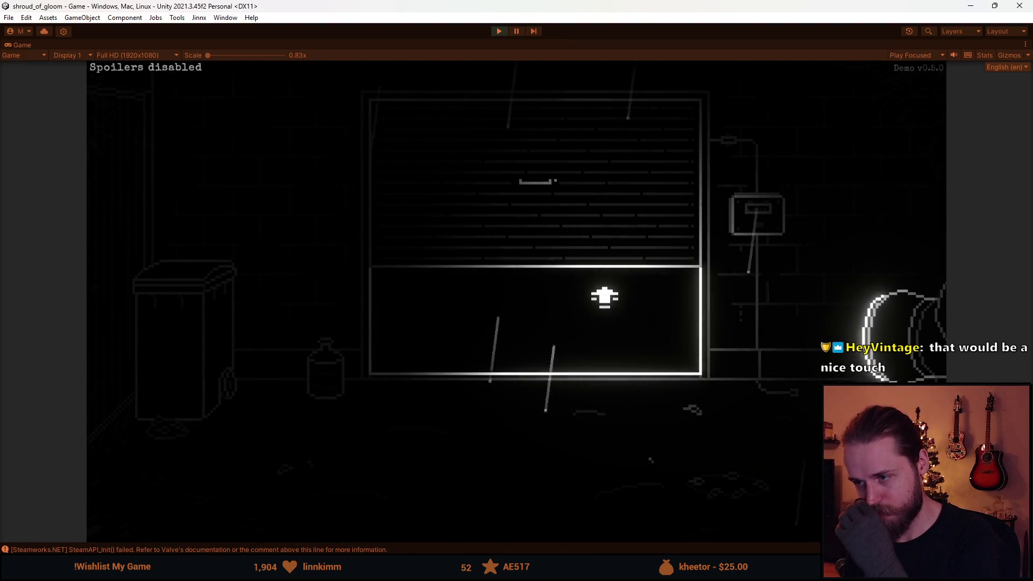
{"action": "left_click", "coordinate": [603, 304]}
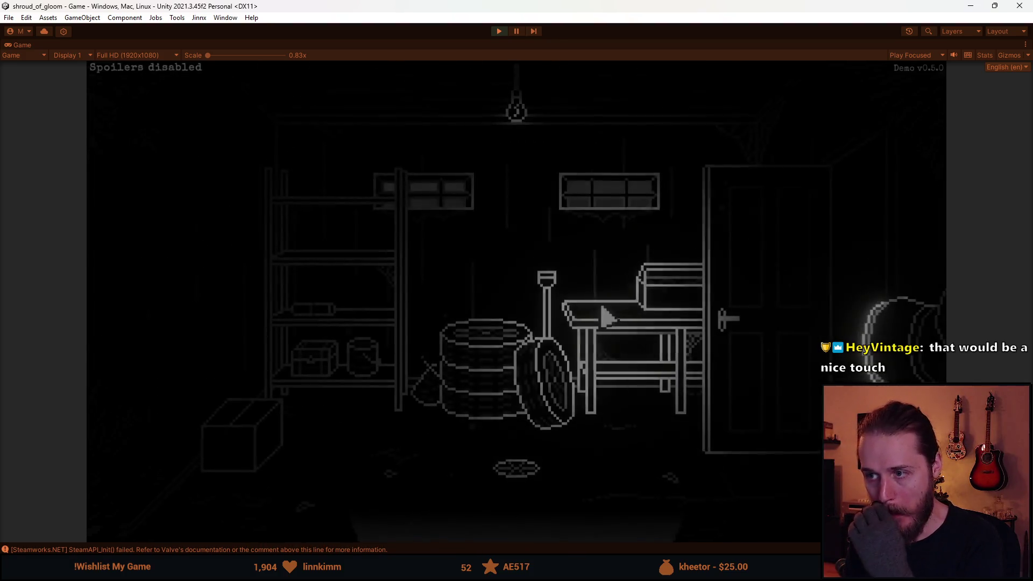
Step: Open the cardboard box, loop back through the barrel room to the garage, and pause the game
{"action": "left_click", "coordinate": [214, 440]}
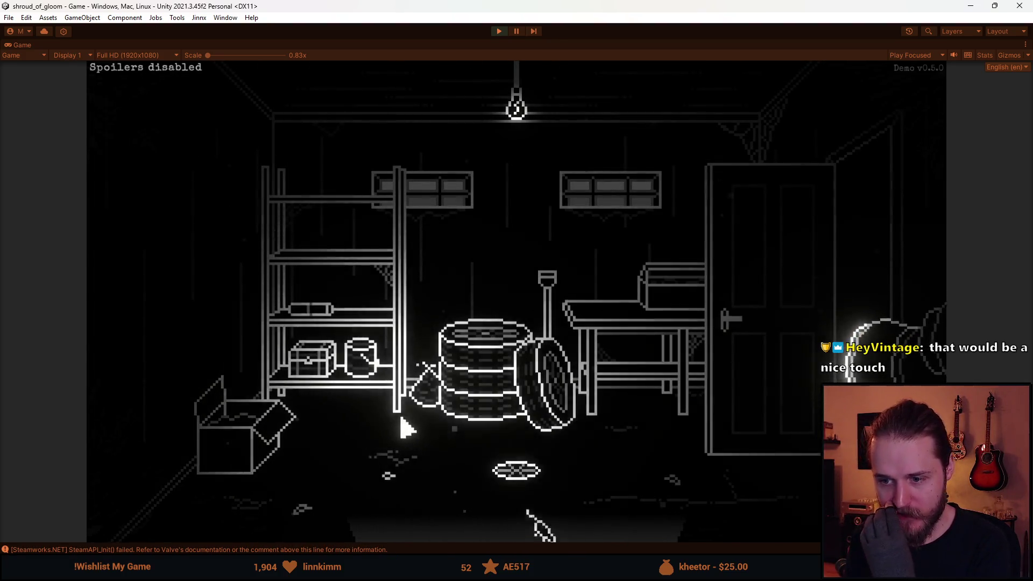
{"action": "left_click", "coordinate": [515, 516]}
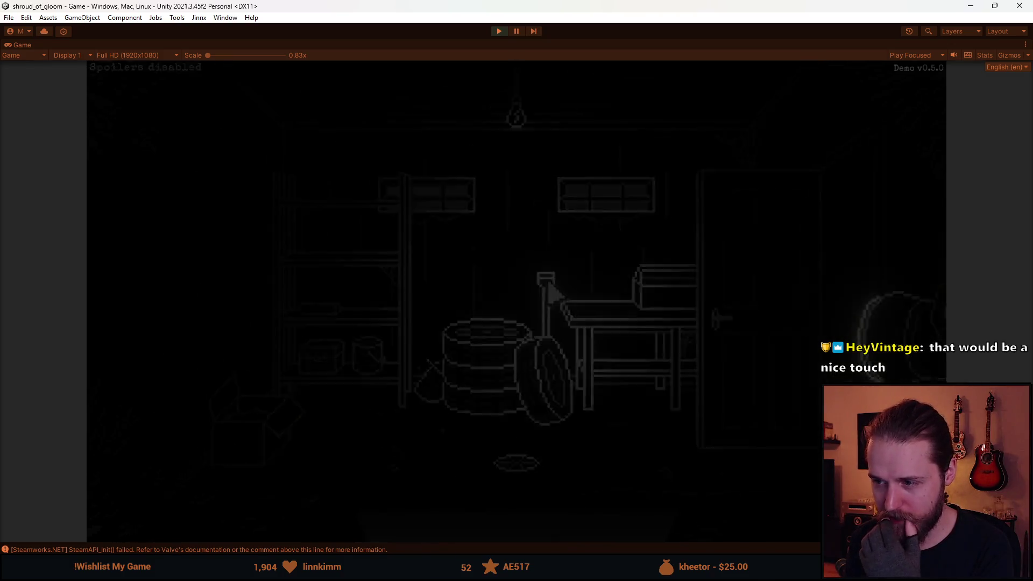
{"action": "left_click", "coordinate": [839, 240]}
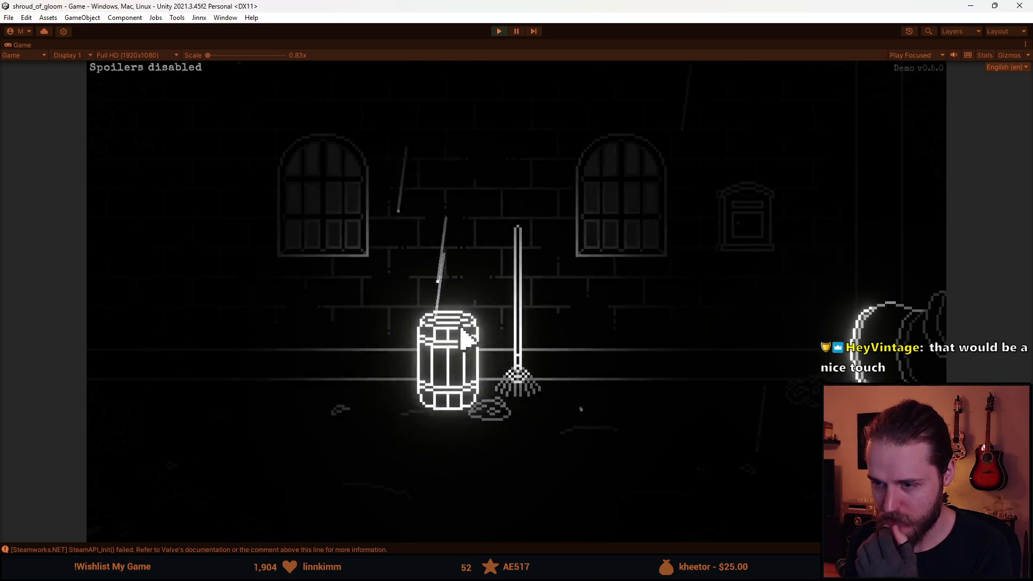
{"action": "left_click", "coordinate": [127, 272]}
{"action": "left_click", "coordinate": [396, 316]}
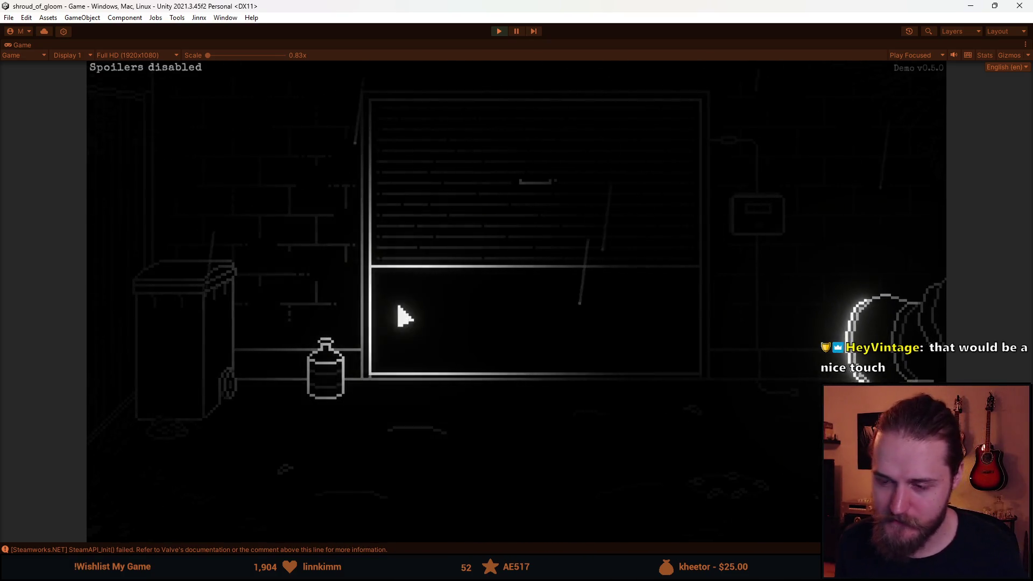
{"action": "key", "text": "Escape"}
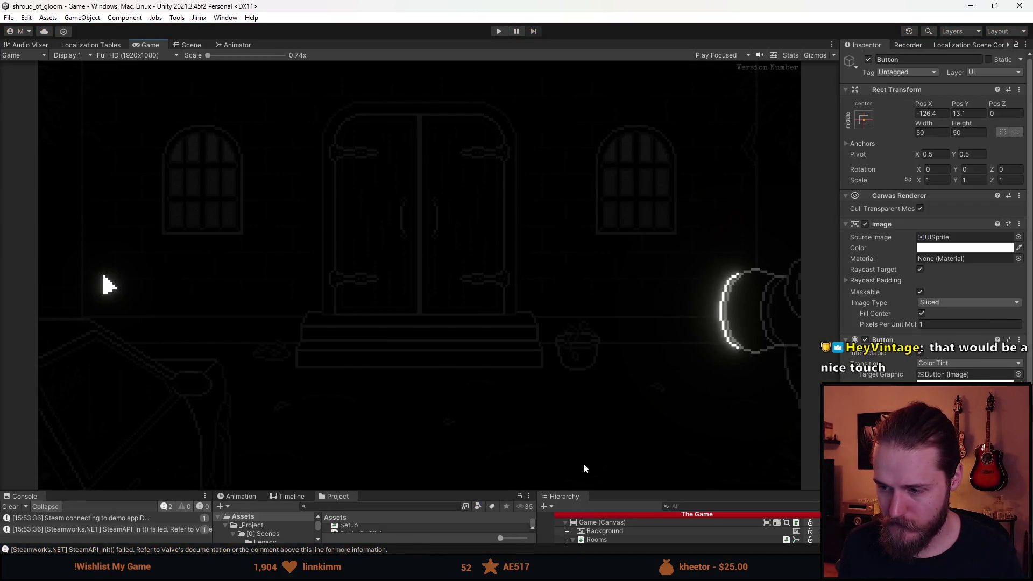
Step: Make the Console, Project and Hierarchy panels taller, then switch to Aseprite and pan the canvas
{"action": "left_click_drag", "start_coordinate": [607, 490], "coordinate": [622, 406]}
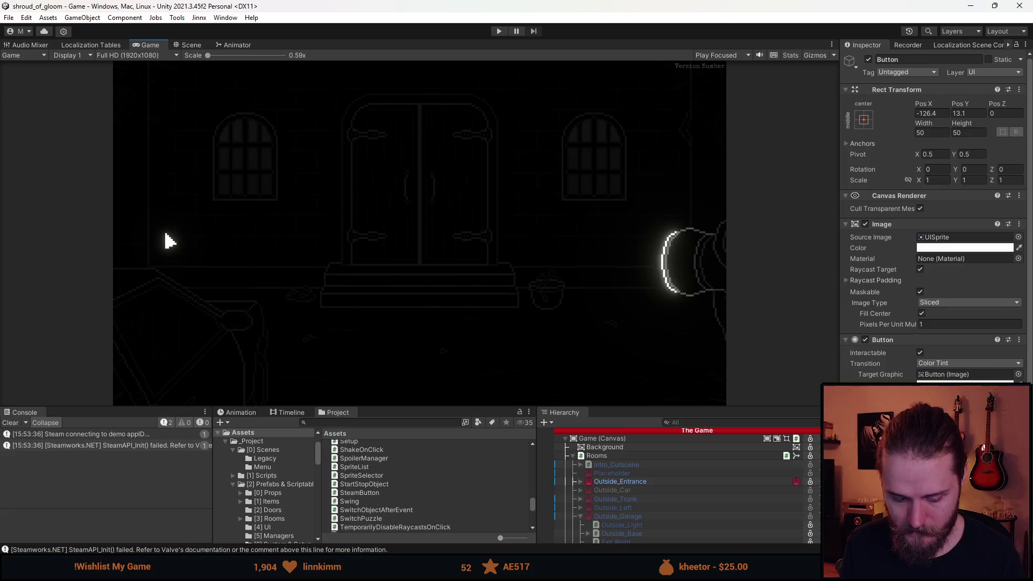
{"action": "key", "text": "alt+Tab"}
{"action": "left_click_drag", "start_coordinate": [395, 222], "coordinate": [436, 203]}
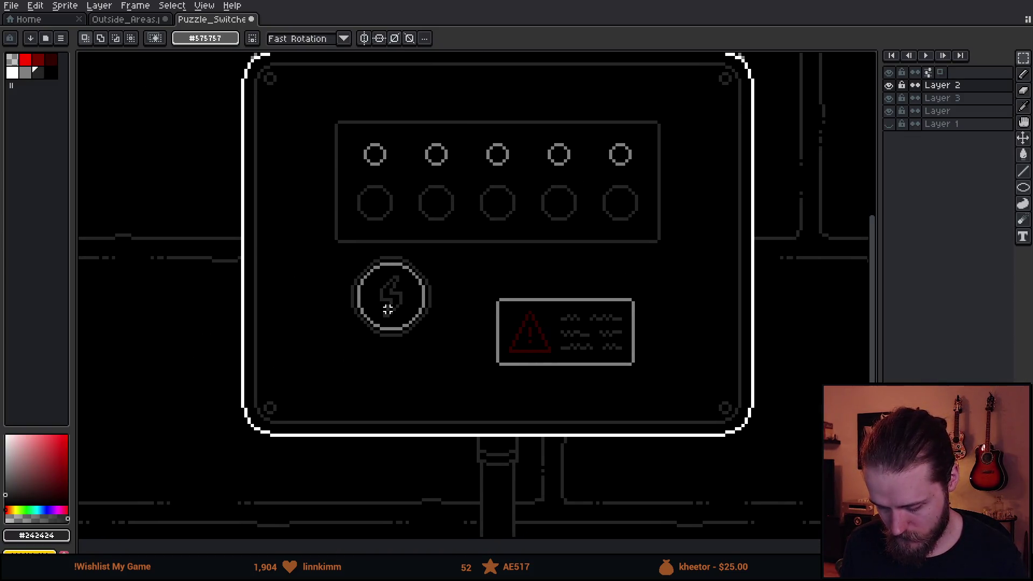
Step: On Layer 3, Paint Bucket the lightning button's round socket with dark red
{"action": "left_click", "coordinate": [889, 91]}
{"action": "left_click", "coordinate": [889, 91]}
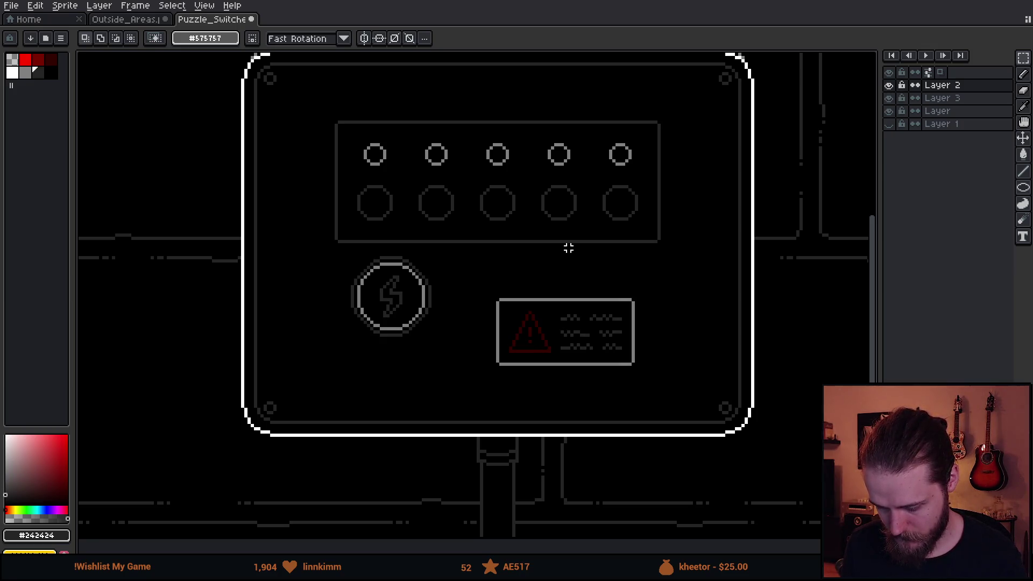
{"action": "scroll", "coordinate": [532, 258], "scroll_direction": "down", "scroll_amount": 1}
{"action": "scroll", "coordinate": [445, 263], "scroll_direction": "up", "scroll_amount": 3}
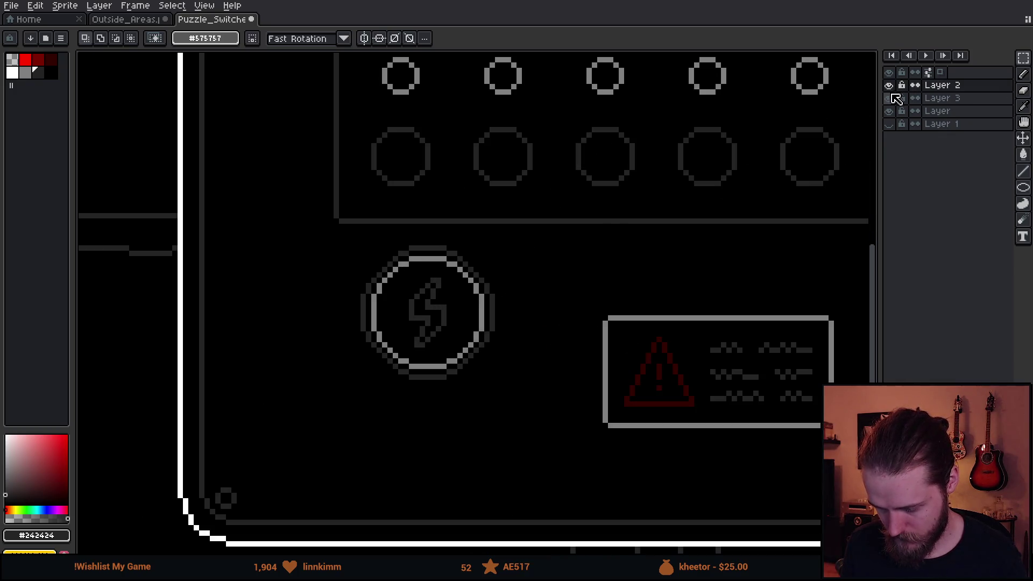
{"action": "left_click", "coordinate": [37, 61]}
{"action": "left_click", "coordinate": [893, 87]}
{"action": "left_click", "coordinate": [888, 87]}
{"action": "left_click", "coordinate": [941, 98]}
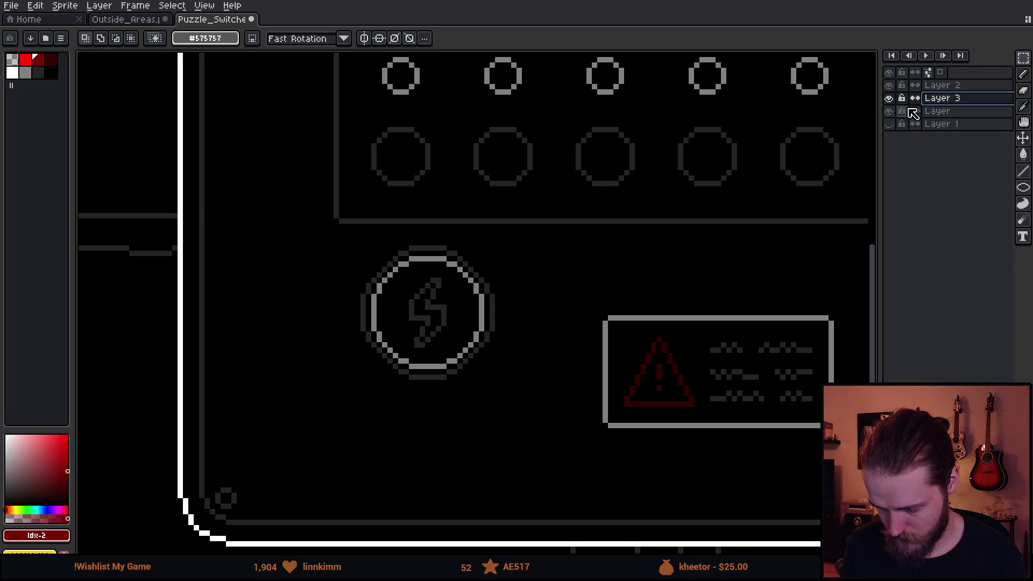
{"action": "key", "text": "v"}
{"action": "key", "text": "g"}
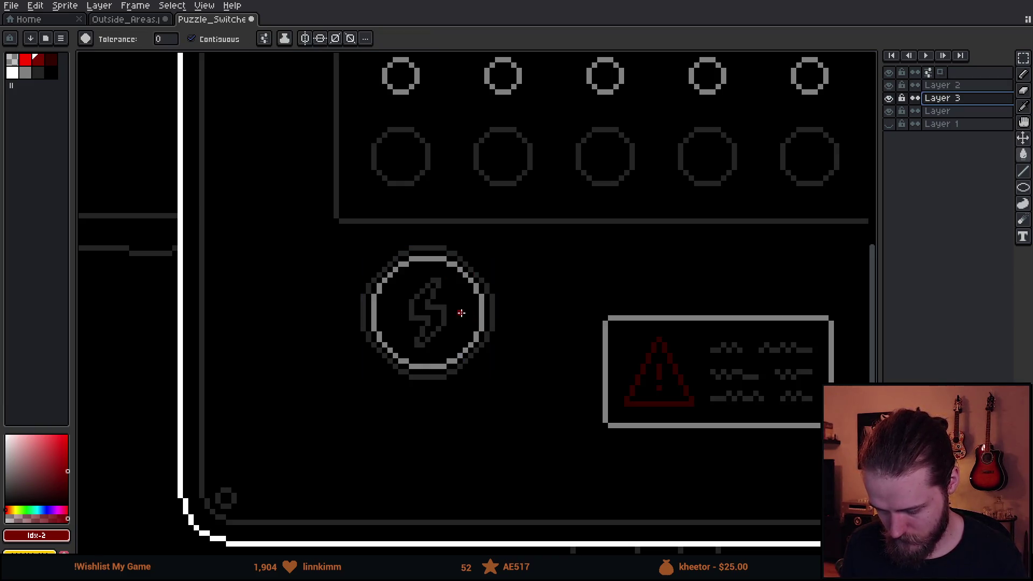
{"action": "left_click", "coordinate": [458, 310]}
Step: Test 4-connected and 8-connected black fills inside the button, undoing each to keep the red
{"action": "left_click", "coordinate": [265, 38]}
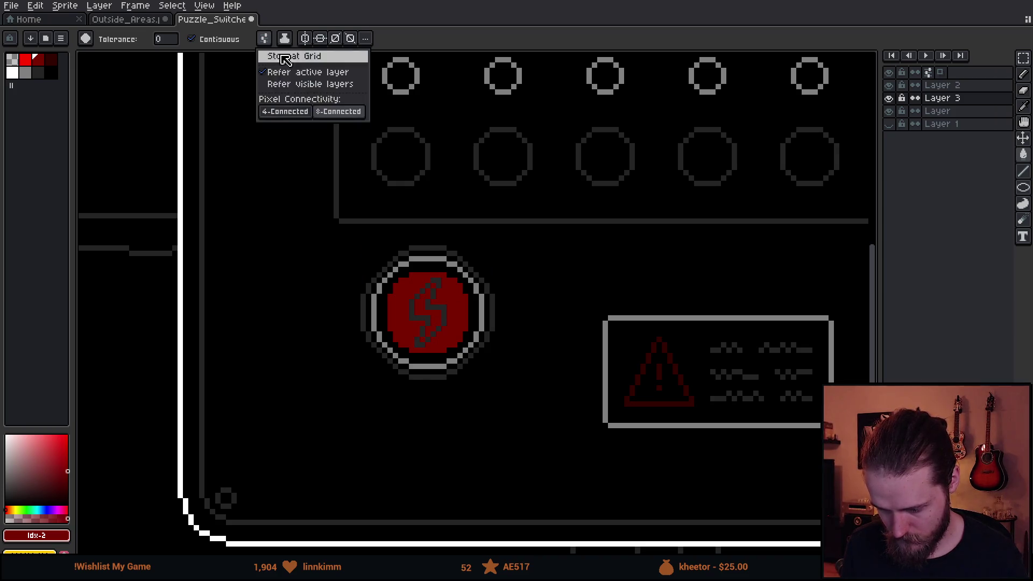
{"action": "left_click", "coordinate": [284, 111]}
{"action": "scroll", "coordinate": [482, 300], "scroll_direction": "down", "scroll_amount": 3}
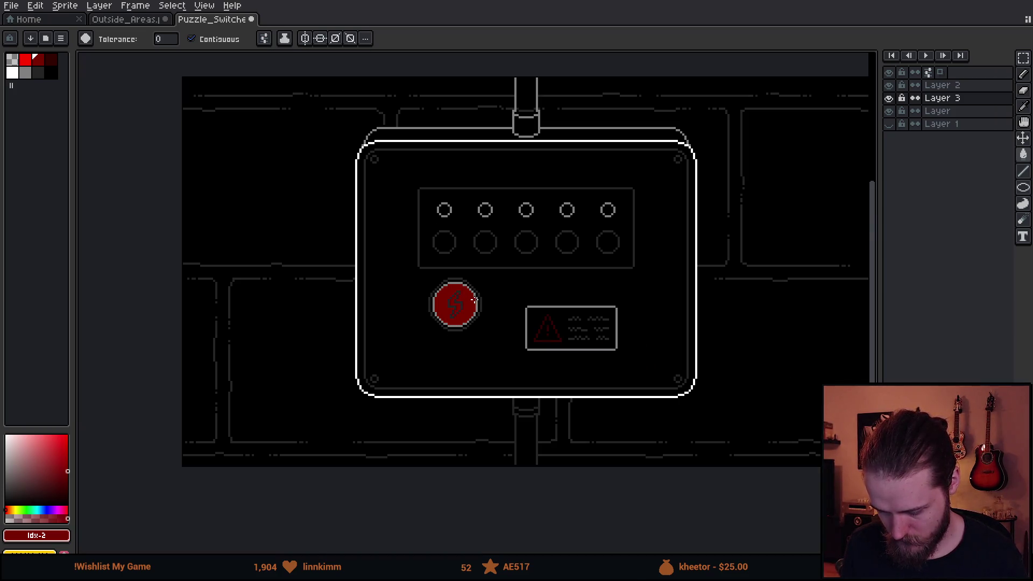
{"action": "scroll", "coordinate": [494, 287], "scroll_direction": "up", "scroll_amount": 4}
{"action": "left_click", "coordinate": [650, 360], "text": "alt"}
{"action": "left_click", "coordinate": [491, 266]}
{"action": "key", "text": "v"}
{"action": "key", "text": "ctrl+z"}
{"action": "left_click", "coordinate": [264, 38]}
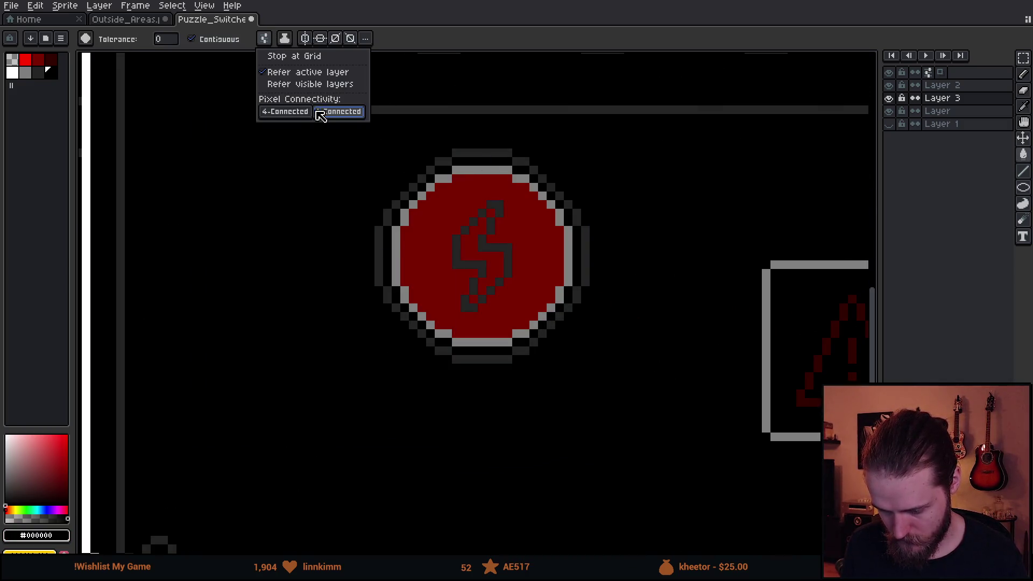
{"action": "left_click", "coordinate": [511, 273]}
{"action": "left_click", "coordinate": [508, 272]}
{"action": "key", "text": "ctrl+z"}
Step: Draw a black line along the lightning bolt and delete the button's red fill
{"action": "key", "text": "b"}
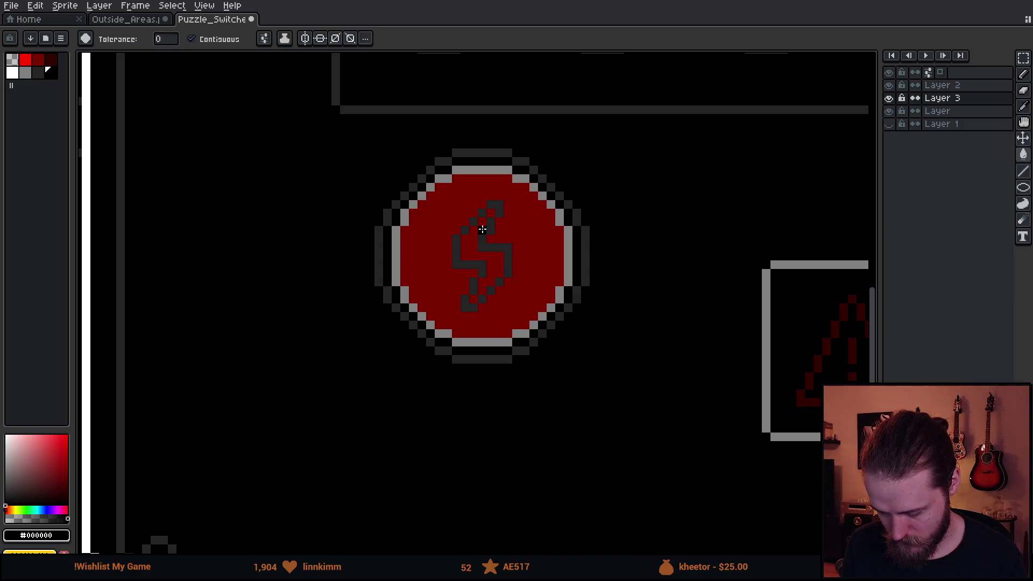
{"action": "mouse_move", "coordinate": [486, 213]}
{"action": "left_mouse_down"}
{"action": "mouse_move", "coordinate": [458, 244]}
{"action": "mouse_move", "coordinate": [501, 262]}
{"action": "mouse_move", "coordinate": [485, 289]}
{"action": "left_mouse_up"}
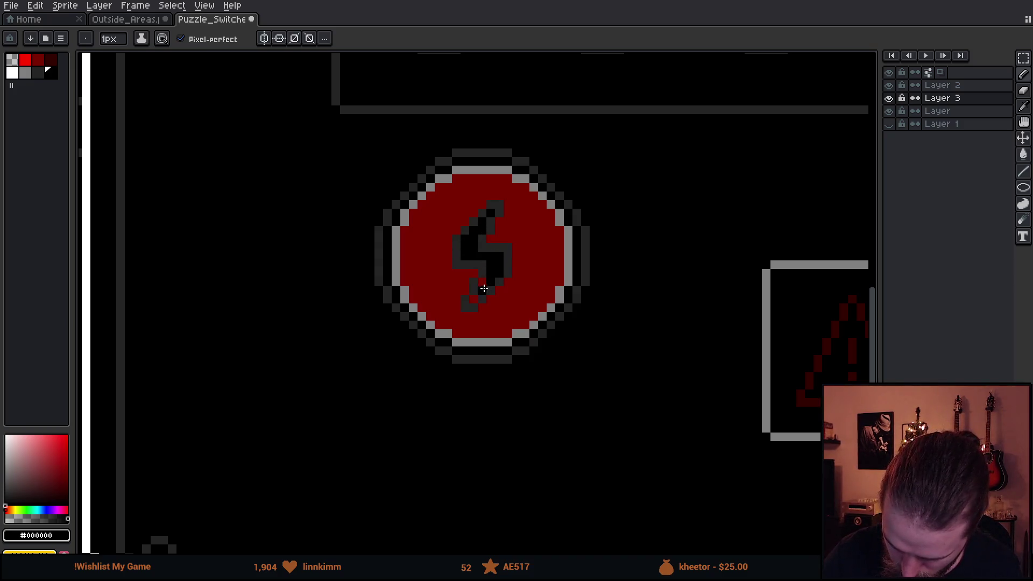
{"action": "scroll", "coordinate": [485, 283], "scroll_direction": "down", "scroll_amount": 5}
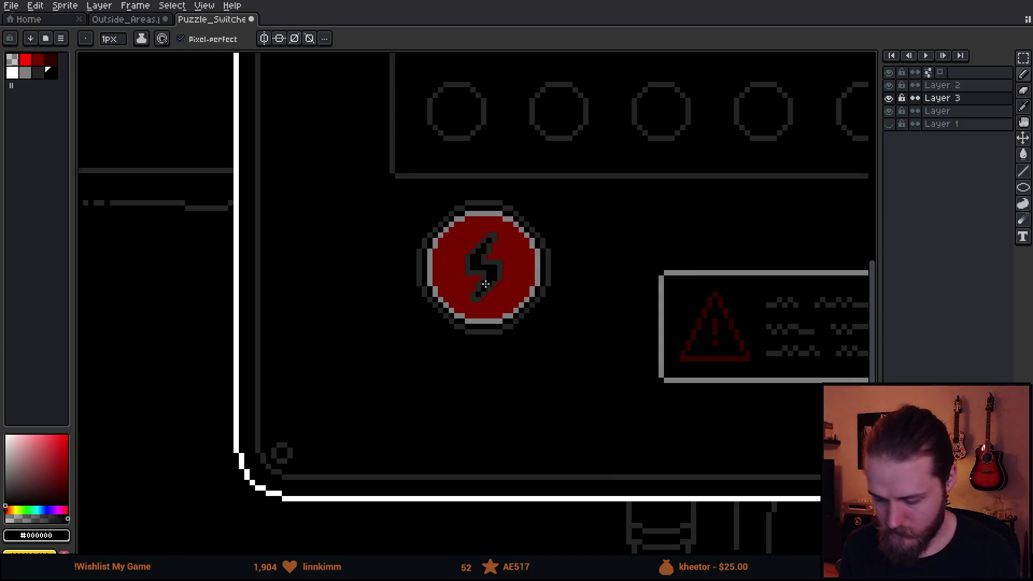
{"action": "left_click_drag", "start_coordinate": [599, 337], "coordinate": [578, 345]}
{"action": "scroll", "coordinate": [519, 350], "scroll_direction": "up", "scroll_amount": 1}
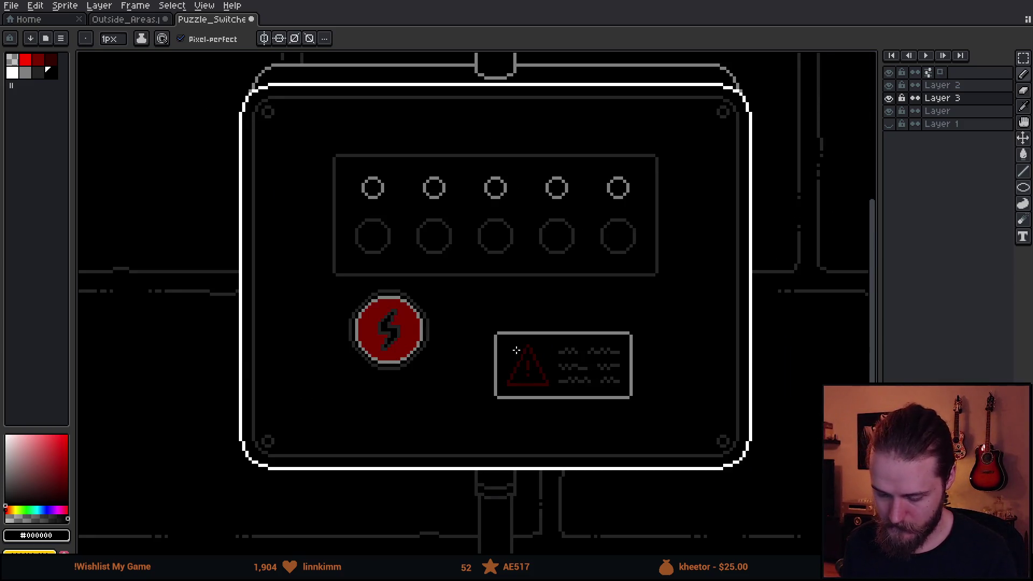
{"action": "key", "text": "v"}
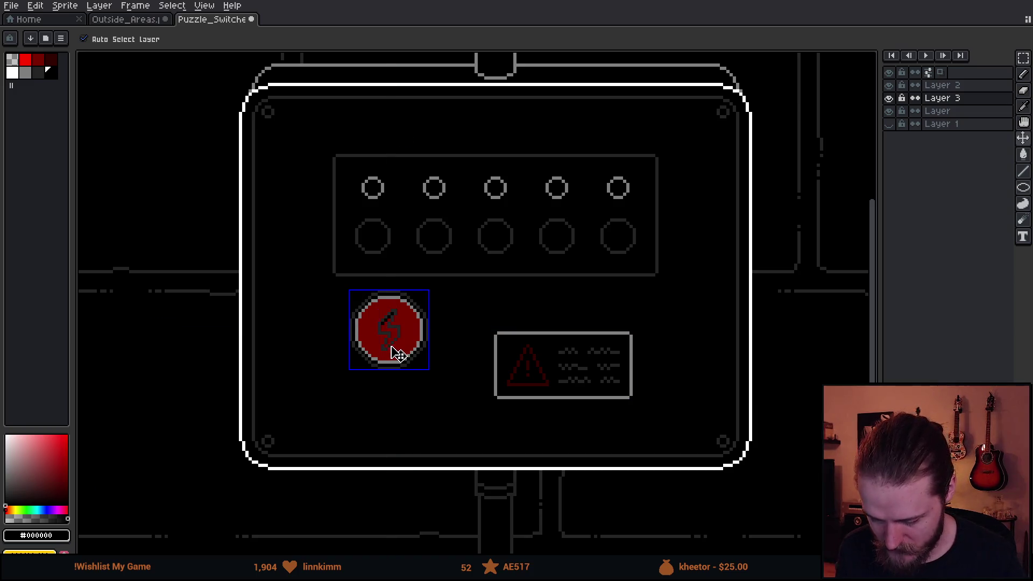
{"action": "key", "text": "Delete"}
{"action": "key", "text": "b"}
Step: Try a white Paint Bucket fill inside the lightning button, then undo it
{"action": "scroll", "coordinate": [397, 353], "scroll_direction": "up", "scroll_amount": 2}
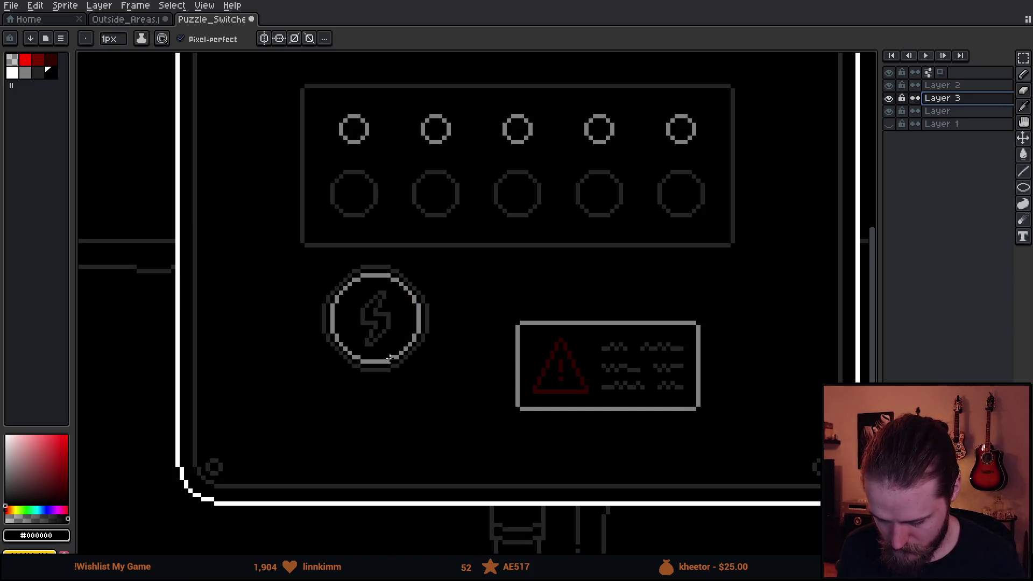
{"action": "left_click", "coordinate": [12, 73]}
{"action": "key", "text": "g"}
{"action": "left_click", "coordinate": [407, 299]}
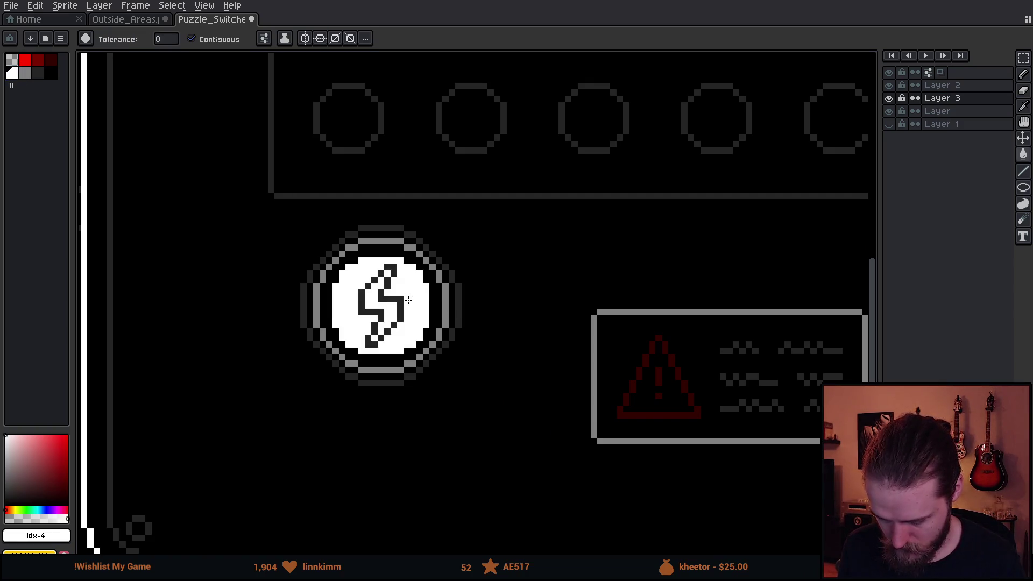
{"action": "scroll", "coordinate": [439, 300], "scroll_direction": "down", "scroll_amount": 3}
{"action": "scroll", "coordinate": [440, 323], "scroll_direction": "up", "scroll_amount": 2}
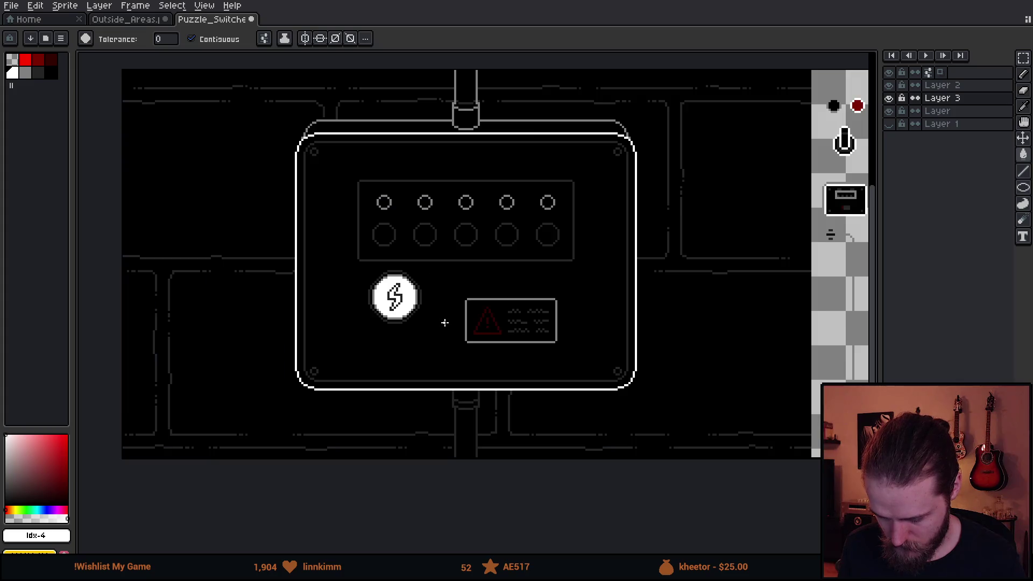
{"action": "key", "text": "ctrl+z"}
Step: Marquee-select around the lightning button, deselect it, and return to Unity
{"action": "scroll", "coordinate": [341, 318], "scroll_direction": "down", "scroll_amount": 1}
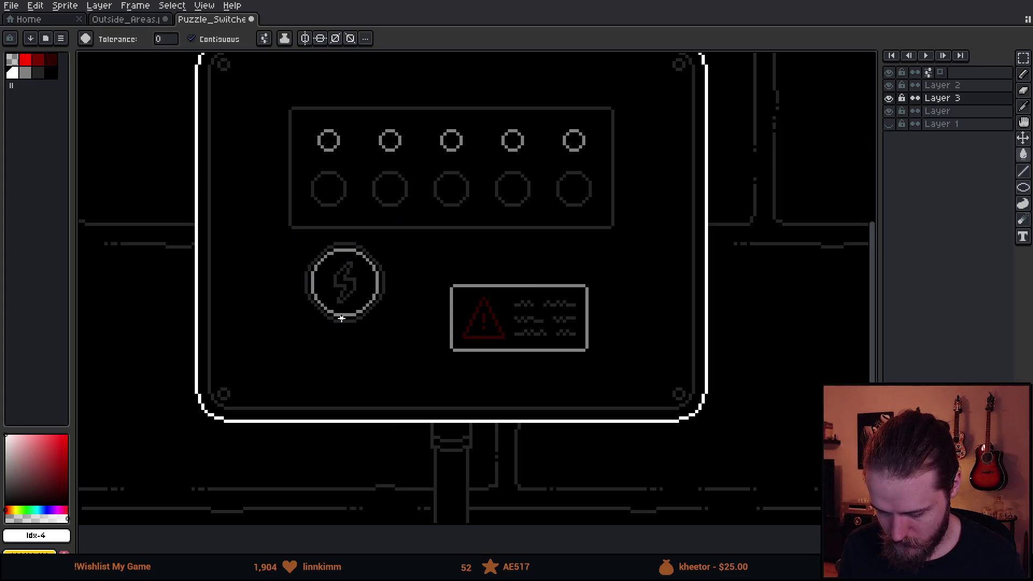
{"action": "scroll", "coordinate": [369, 273], "scroll_direction": "up", "scroll_amount": 1}
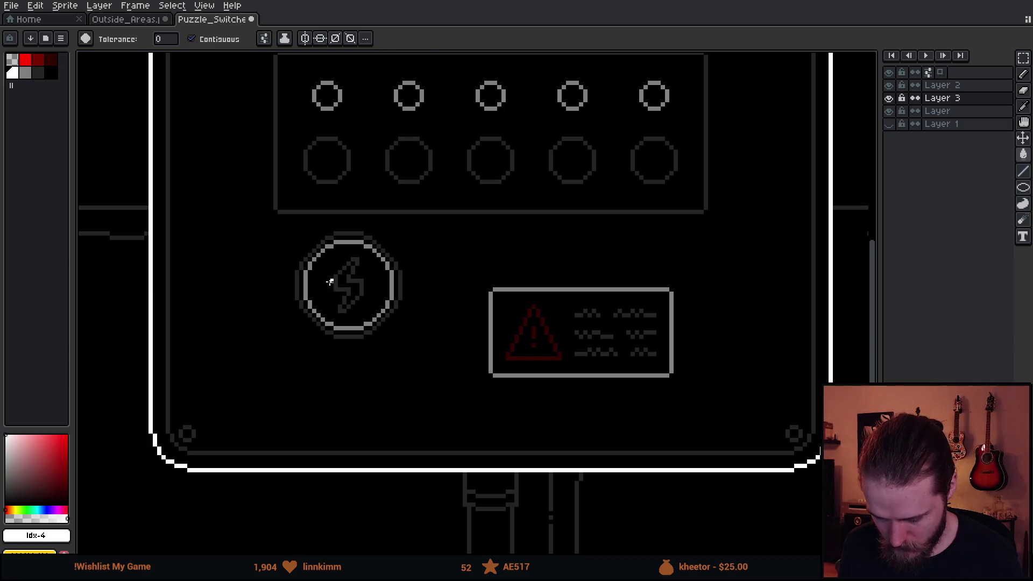
{"action": "key", "text": "m"}
{"action": "left_click_drag", "start_coordinate": [269, 222], "coordinate": [490, 383]}
{"action": "left_click", "coordinate": [624, 336]}
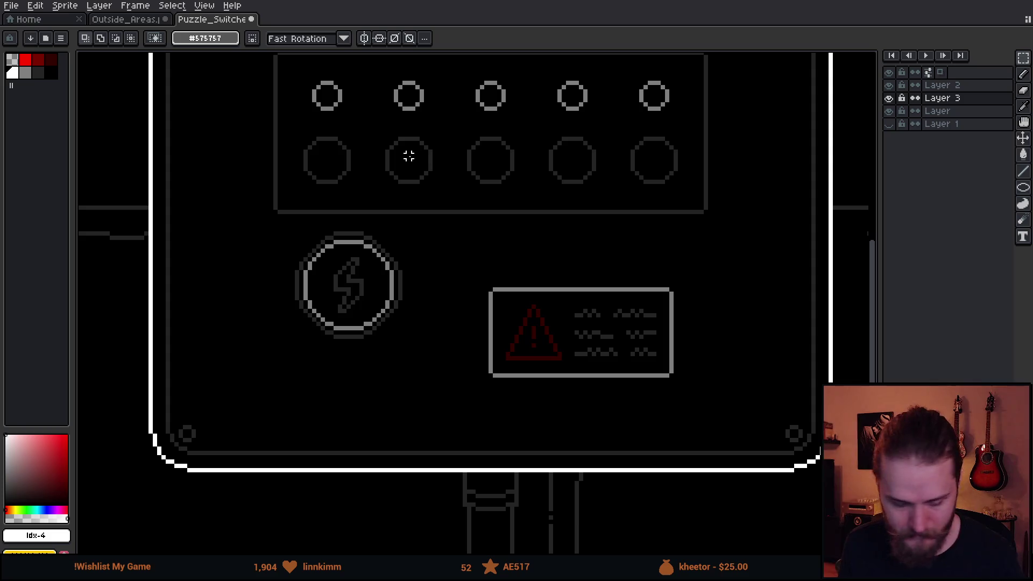
{"action": "key", "text": "alt+Tab"}
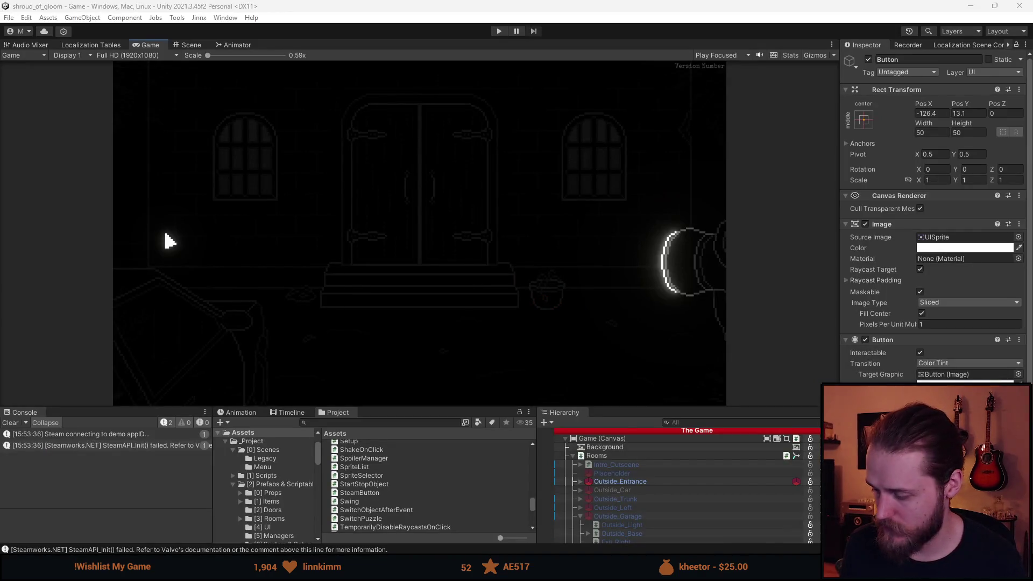
Step: Deactivate the Outside_Entrance room and activate and expand Outside_Garage in the Hierarchy
{"action": "key", "text": "shift+a"}
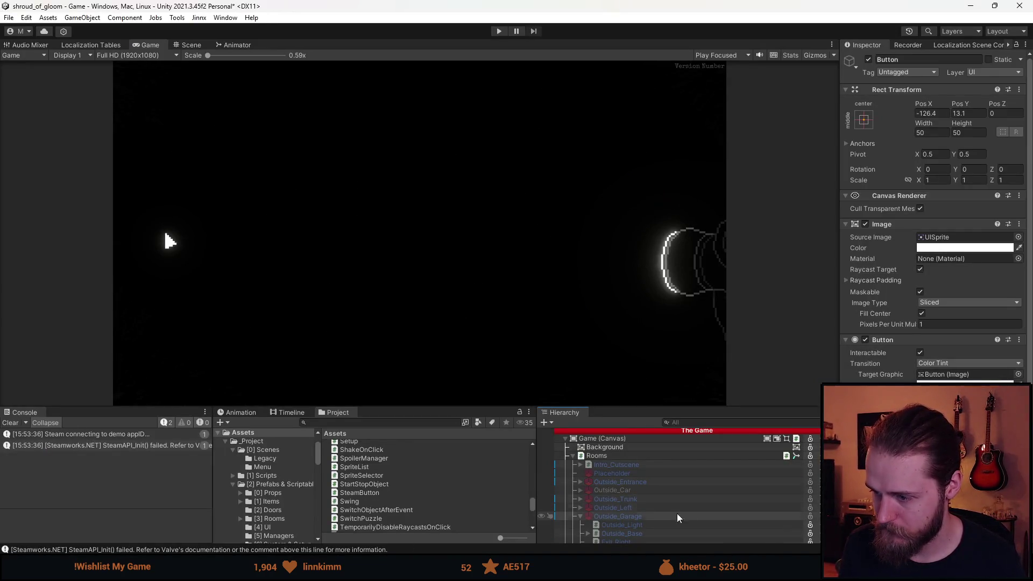
{"action": "left_click", "coordinate": [636, 501]}
{"action": "left_click", "coordinate": [635, 509]}
{"action": "left_click", "coordinate": [580, 515]}
{"action": "left_click", "coordinate": [602, 516]}
{"action": "key", "text": "alt+shift+a"}
{"action": "left_click", "coordinate": [580, 516]}
Step: Show the Scene view and select the Switch_Box children Box (1) and Box
{"action": "left_click", "coordinate": [179, 43]}
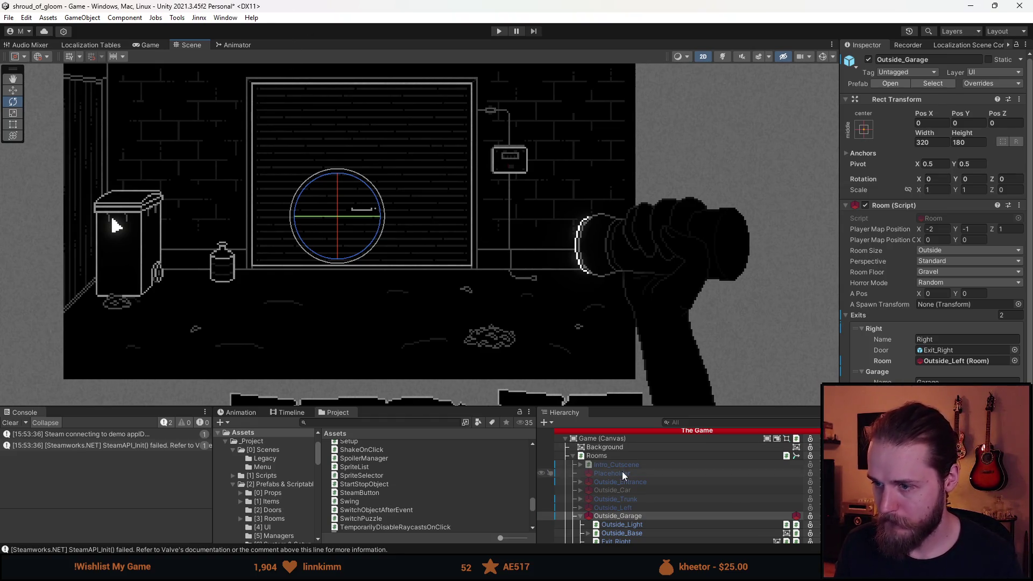
{"action": "scroll", "coordinate": [645, 494], "scroll_direction": "down", "scroll_amount": 2}
{"action": "scroll", "coordinate": [657, 503], "scroll_direction": "down", "scroll_amount": 5}
{"action": "left_click", "coordinate": [641, 515]}
{"action": "left_click", "coordinate": [638, 524]}
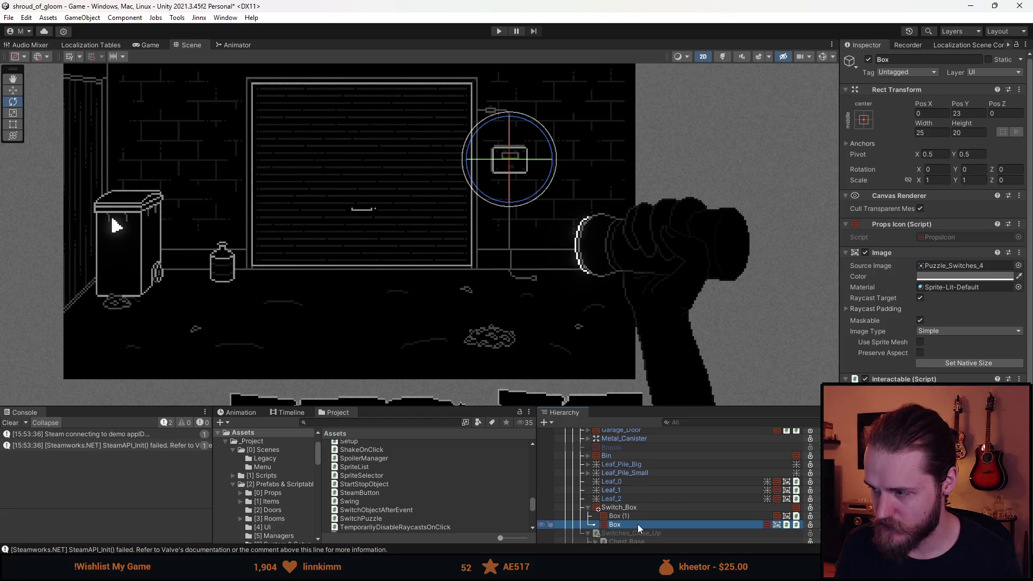
Step: Clear the Console and compare Box (Puzzle_Switches_4) with Box (1) (Puzzle_Switches_5), ending on Box (1)
{"action": "left_click", "coordinate": [637, 518]}
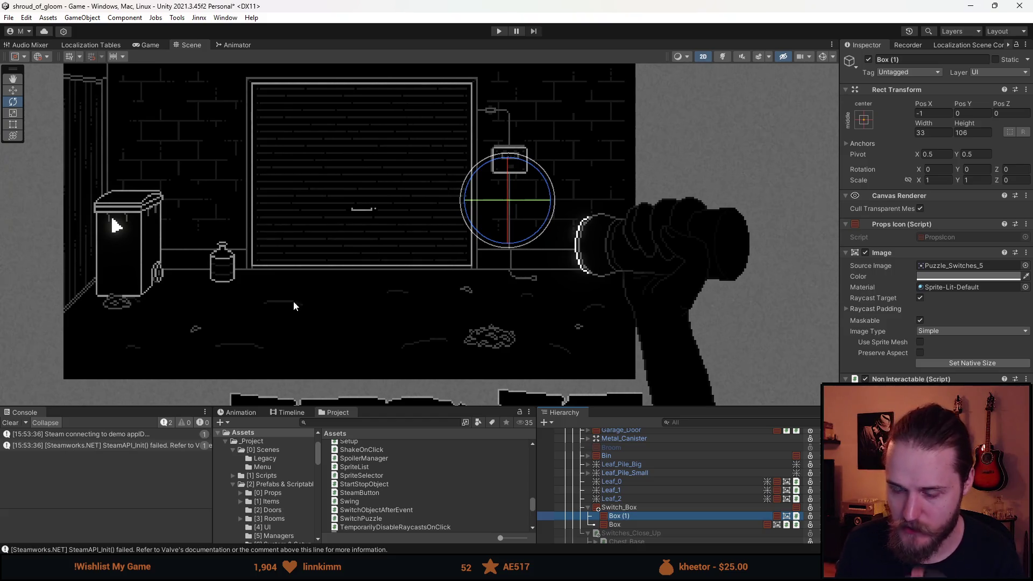
{"action": "left_click", "coordinate": [5, 423]}
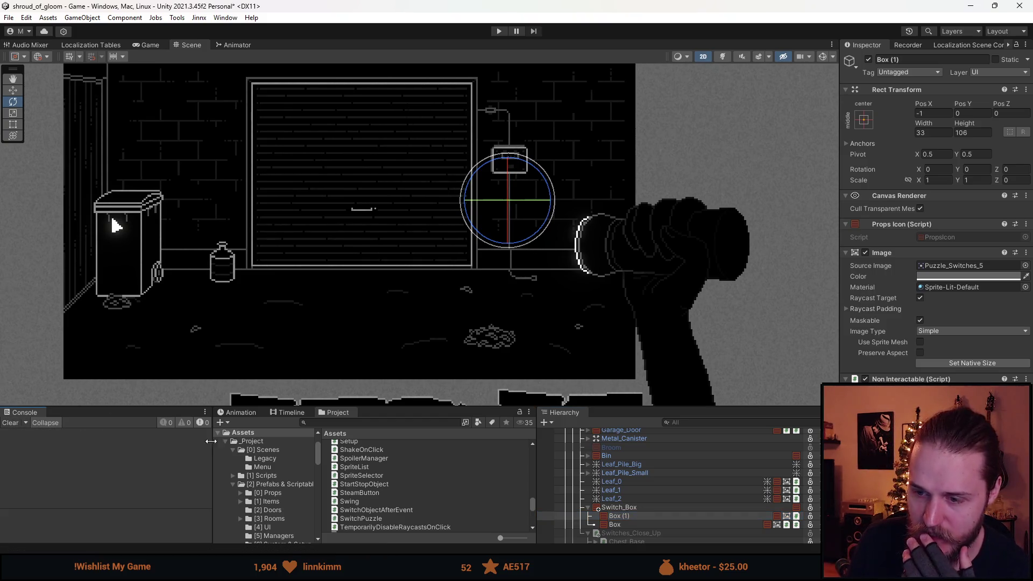
{"action": "left_click", "coordinate": [628, 521]}
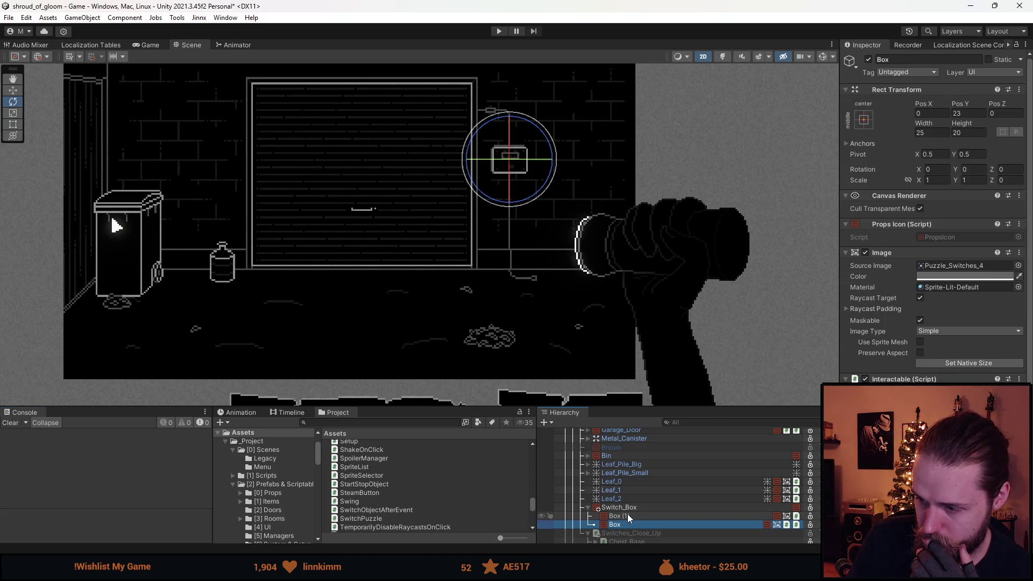
{"action": "left_click", "coordinate": [628, 517]}
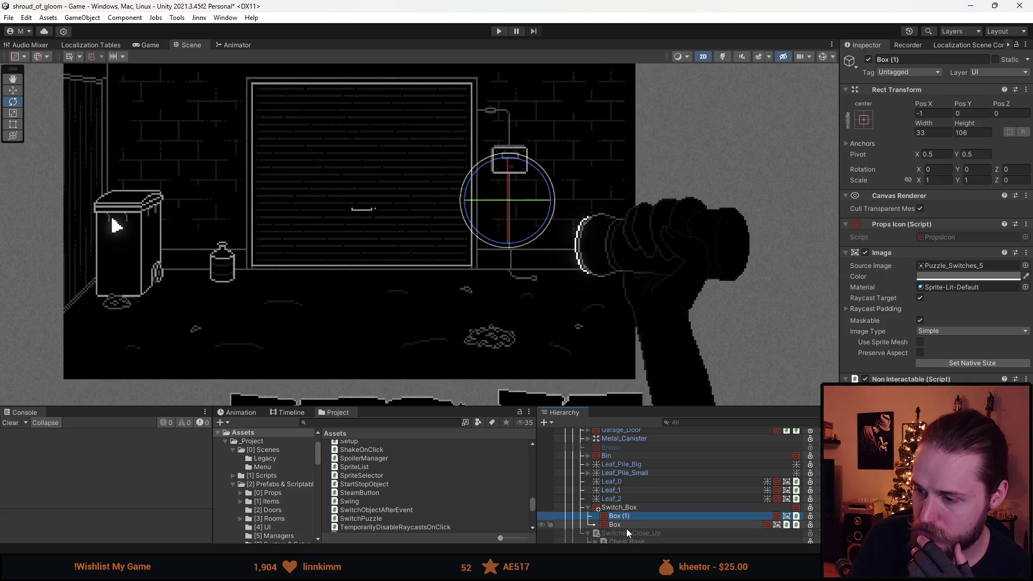
{"action": "left_click", "coordinate": [626, 527]}
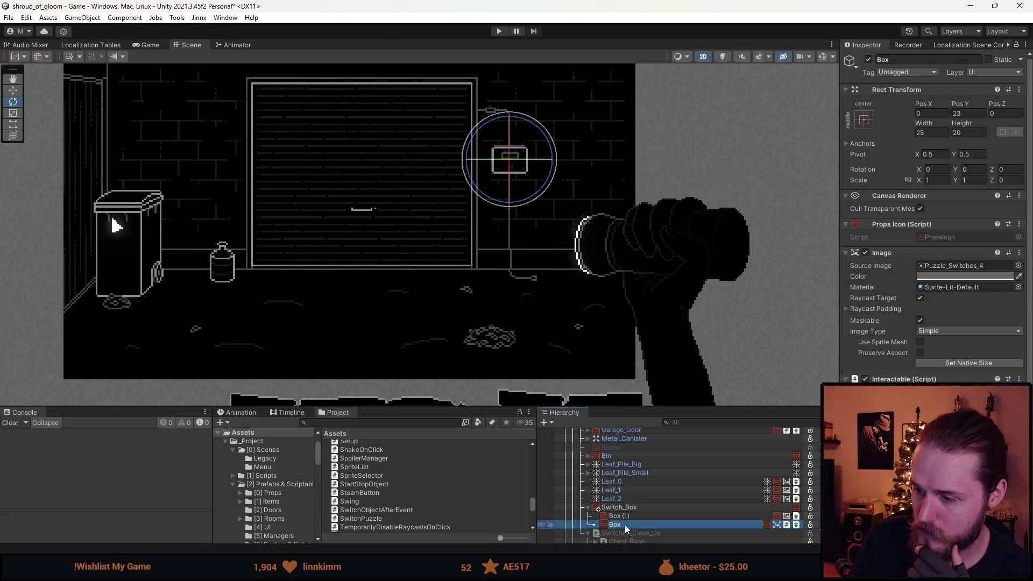
{"action": "scroll", "coordinate": [624, 509], "scroll_direction": "down", "scroll_amount": 3}
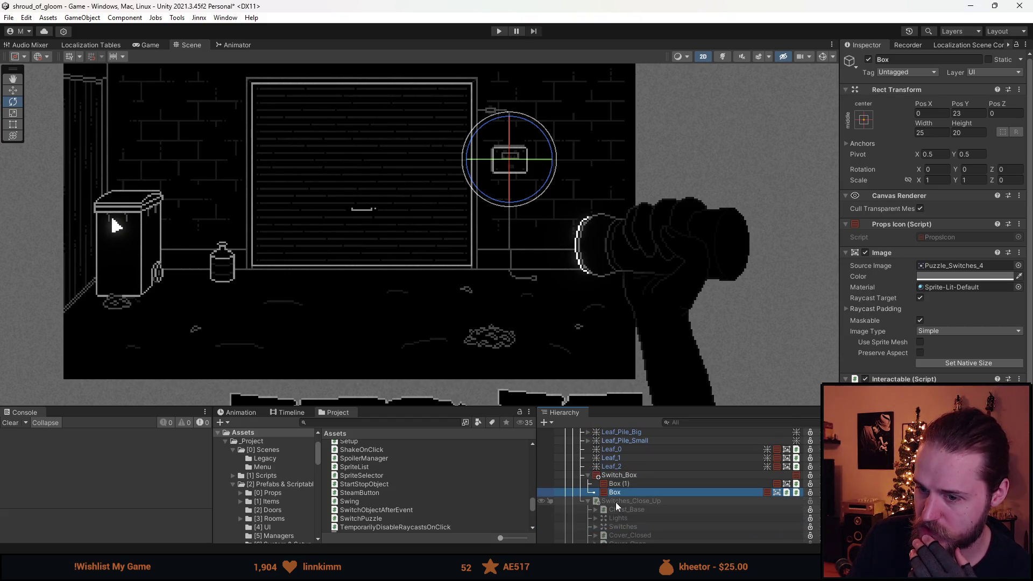
{"action": "scroll", "coordinate": [621, 484], "scroll_direction": "down", "scroll_amount": 3}
{"action": "scroll", "coordinate": [624, 472], "scroll_direction": "up", "scroll_amount": 3}
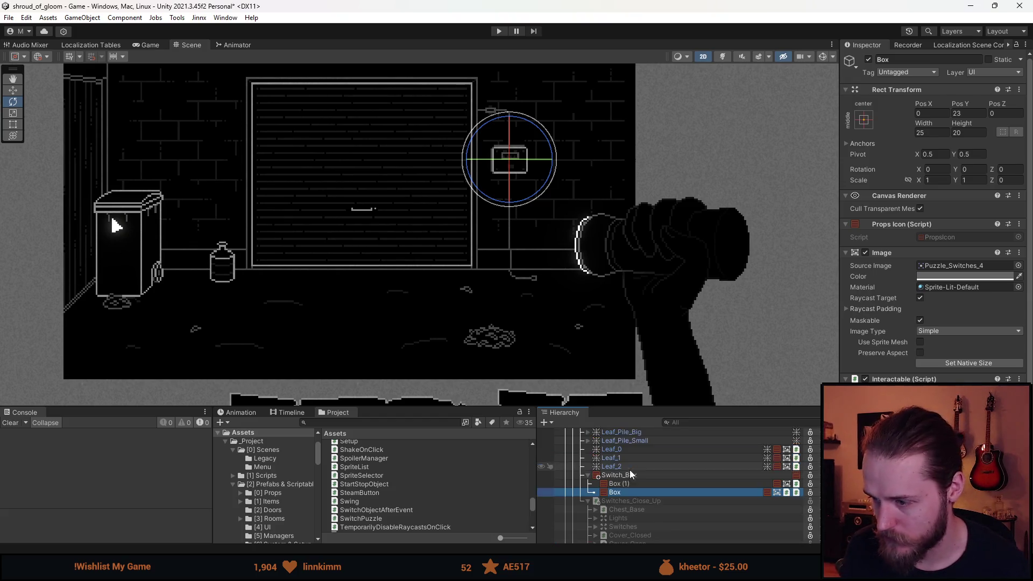
{"action": "left_click", "coordinate": [618, 483]}
{"action": "left_click", "coordinate": [623, 492]}
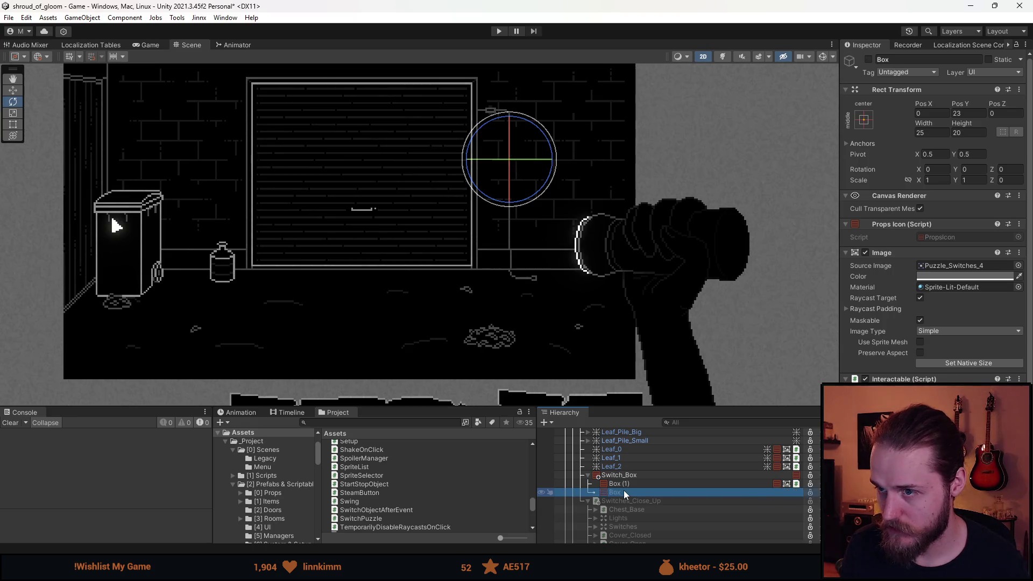
{"action": "left_click", "coordinate": [628, 486]}
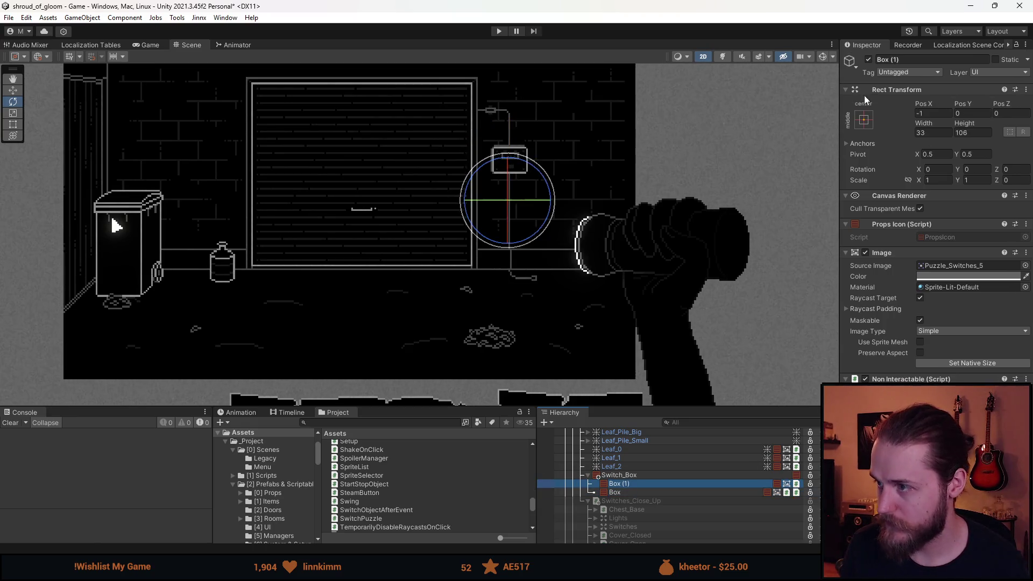
Step: Rename Box (1) to Cables_Main, duplicate it with Ctrl+D, and open the copy's Source Image picker
{"action": "left_click", "coordinate": [904, 59]}
{"action": "type", "text": "Cables_Main"}
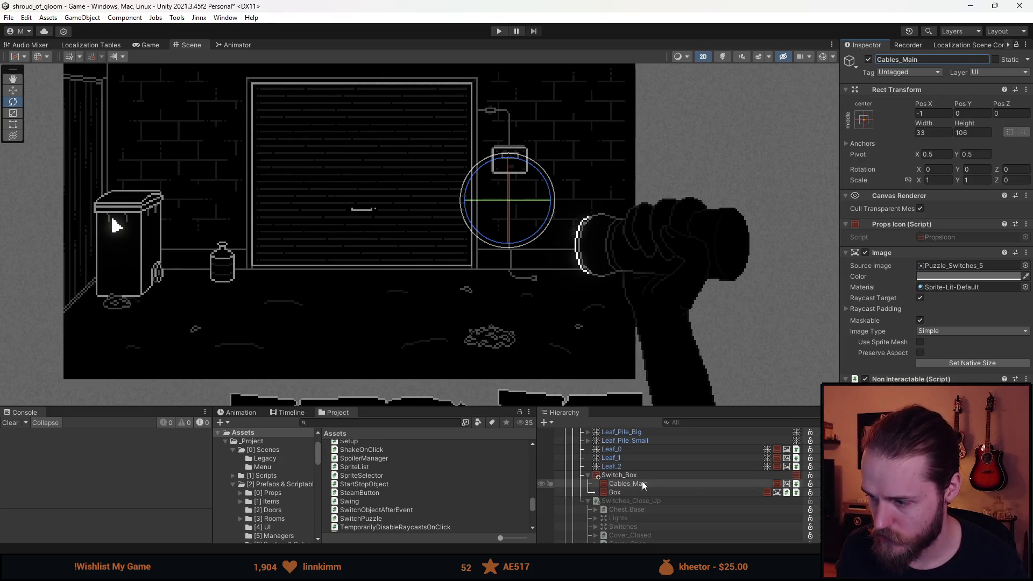
{"action": "left_click", "coordinate": [641, 484]}
{"action": "key", "text": "ctrl+d"}
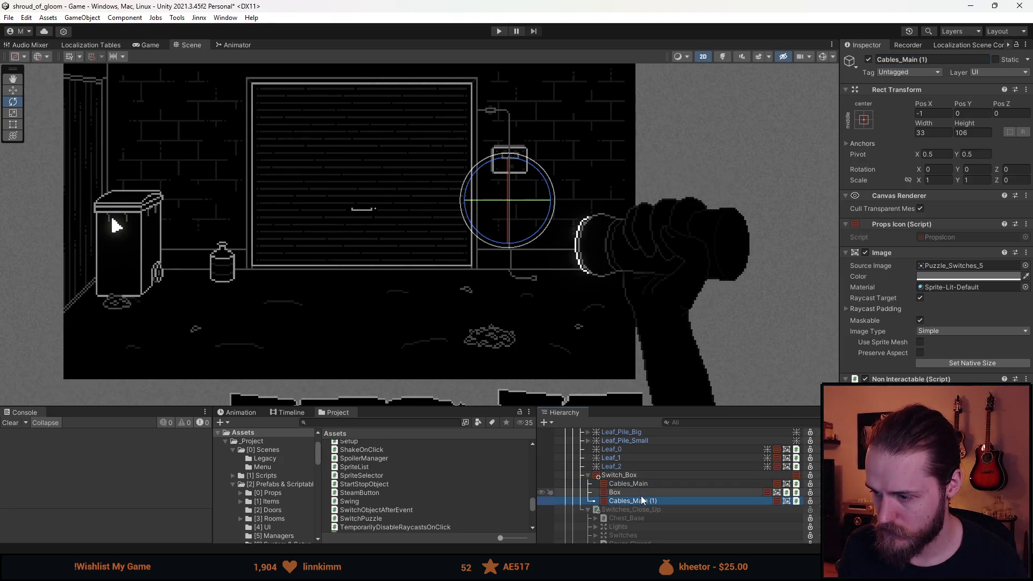
{"action": "left_click", "coordinate": [1024, 265]}
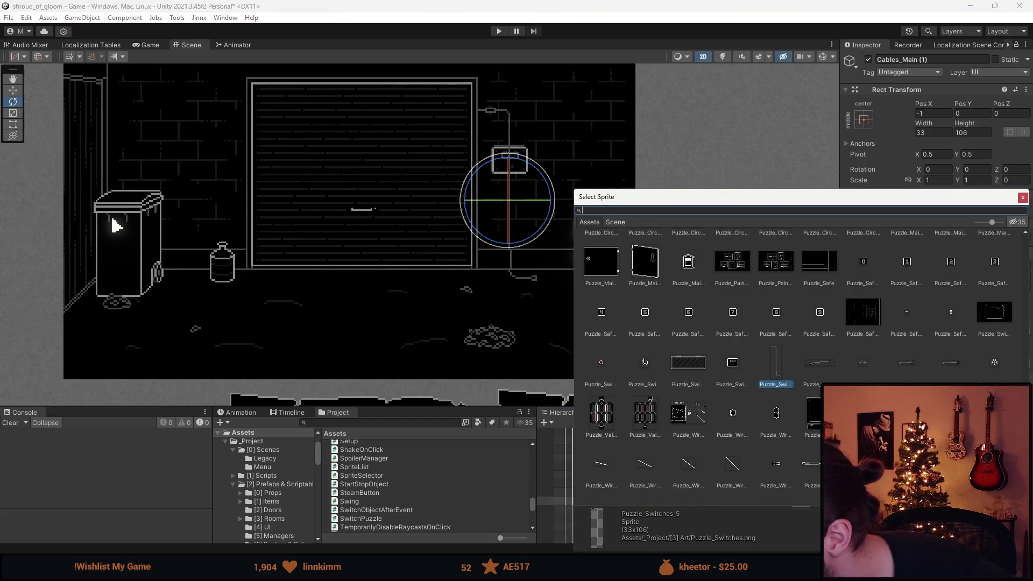
Step: Give the copy sprite Puzzle_Switches_8 at native size and drag it down-right into place
{"action": "double_click", "coordinate": [908, 370]}
{"action": "left_click", "coordinate": [972, 362]}
{"action": "scroll", "coordinate": [588, 230], "scroll_direction": "up", "scroll_amount": 2}
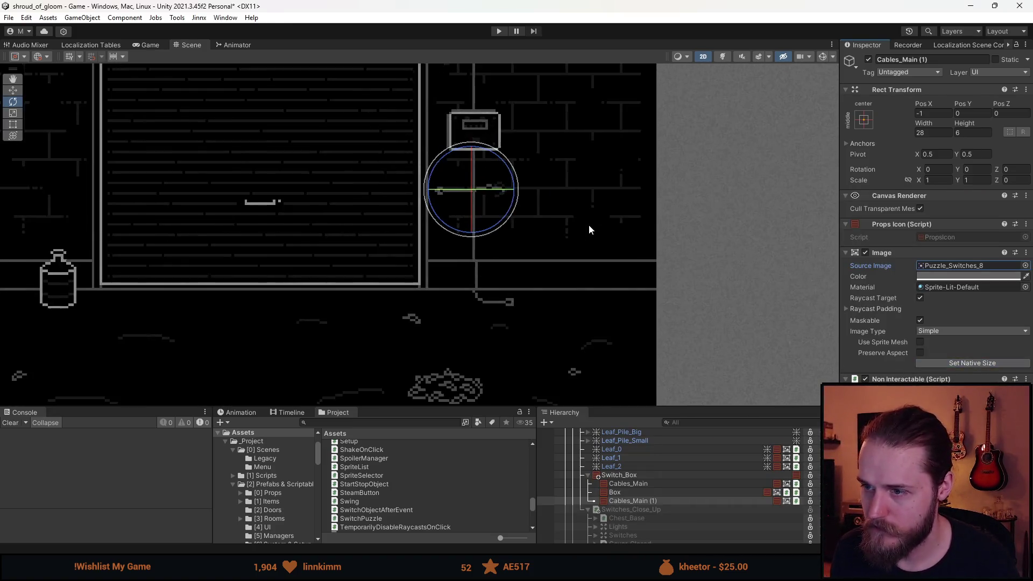
{"action": "scroll", "coordinate": [589, 229], "scroll_direction": "up", "scroll_amount": 3}
{"action": "key", "text": "w"}
{"action": "mouse_move", "coordinate": [347, 131]}
{"action": "left_mouse_down"}
{"action": "mouse_move", "coordinate": [554, 307]}
{"action": "mouse_move", "coordinate": [518, 194]}
{"action": "mouse_move", "coordinate": [530, 281]}
{"action": "left_mouse_up"}
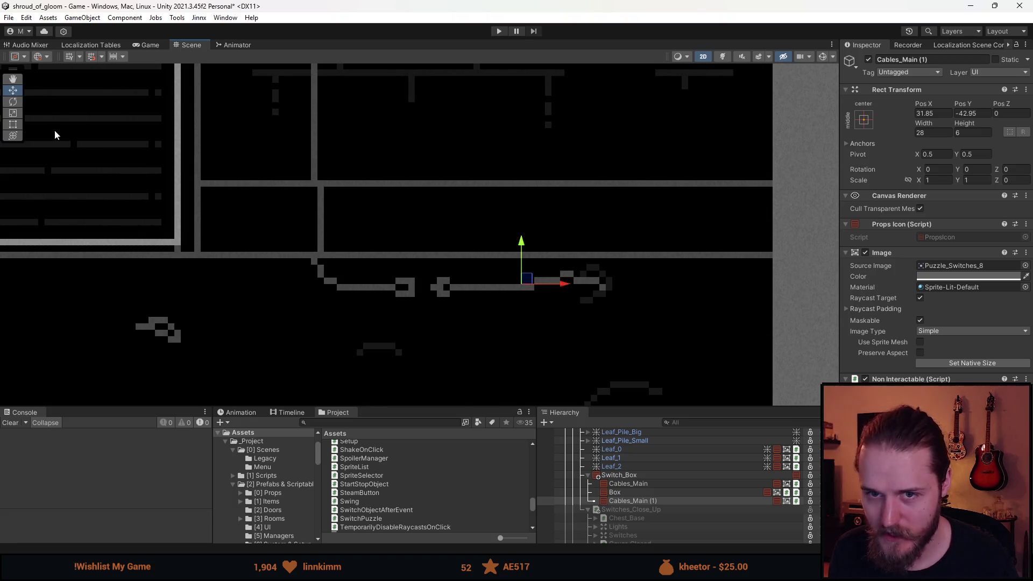
{"action": "scroll", "coordinate": [474, 273], "scroll_direction": "up", "scroll_amount": 2}
{"action": "mouse_move", "coordinate": [570, 291]}
{"action": "left_mouse_down"}
{"action": "mouse_move", "coordinate": [543, 289]}
{"action": "mouse_move", "coordinate": [553, 289]}
{"action": "left_mouse_up"}
Step: Set the cable copy's exact position to Pos X 32.5, Pos Y -43
{"action": "double_click", "coordinate": [970, 114]}
{"action": "type", "text": "7"}
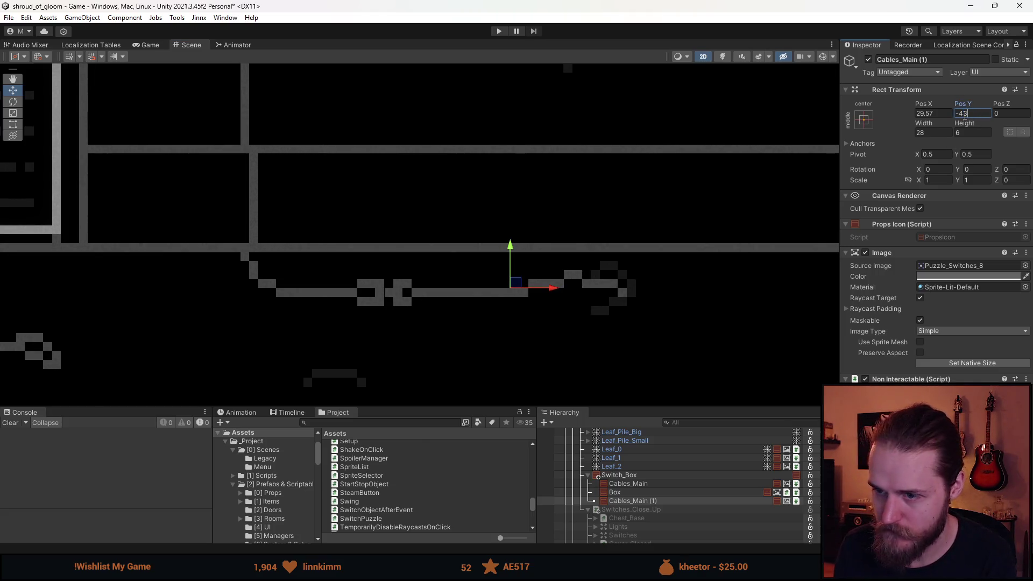
{"action": "left_click", "coordinate": [928, 114]}
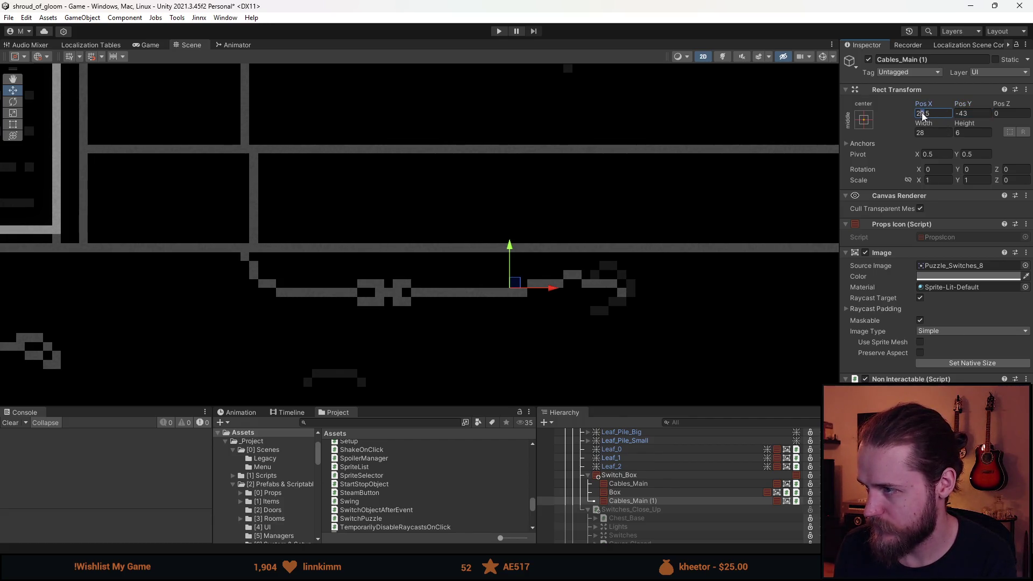
{"action": "type", "text": "32"}
{"action": "scroll", "coordinate": [577, 262], "scroll_direction": "down", "scroll_amount": 5}
{"action": "scroll", "coordinate": [681, 229], "scroll_direction": "down", "scroll_amount": 3}
{"action": "scroll", "coordinate": [582, 247], "scroll_direction": "up", "scroll_amount": 4}
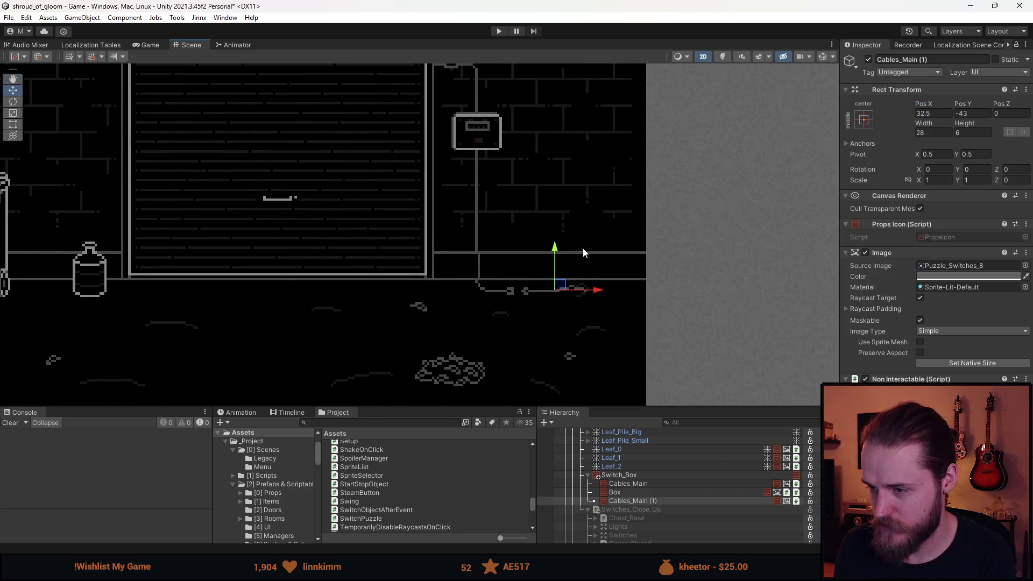
Step: Rename the duplicate Cables_Main (1) to Cables_Unconnected
{"action": "left_click", "coordinate": [645, 501]}
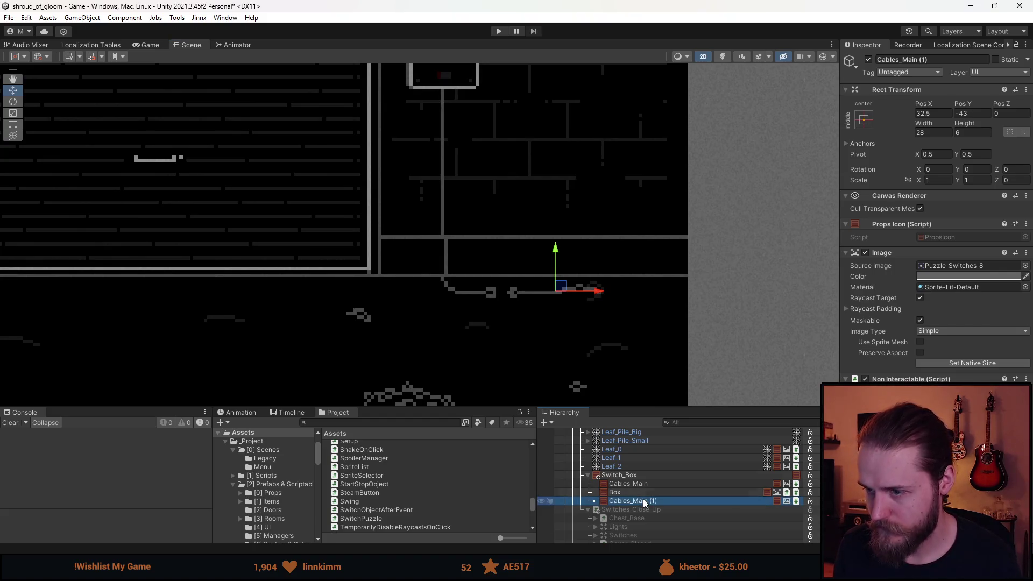
{"action": "left_click", "coordinate": [909, 60]}
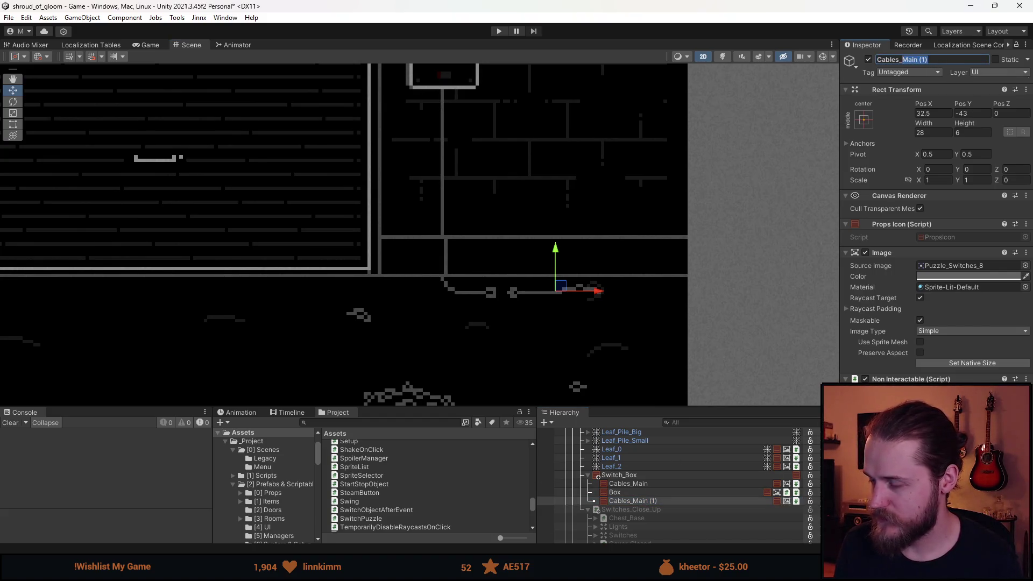
{"action": "type", "text": "Cables_Unconnected"}
{"action": "key", "text": "Return"}
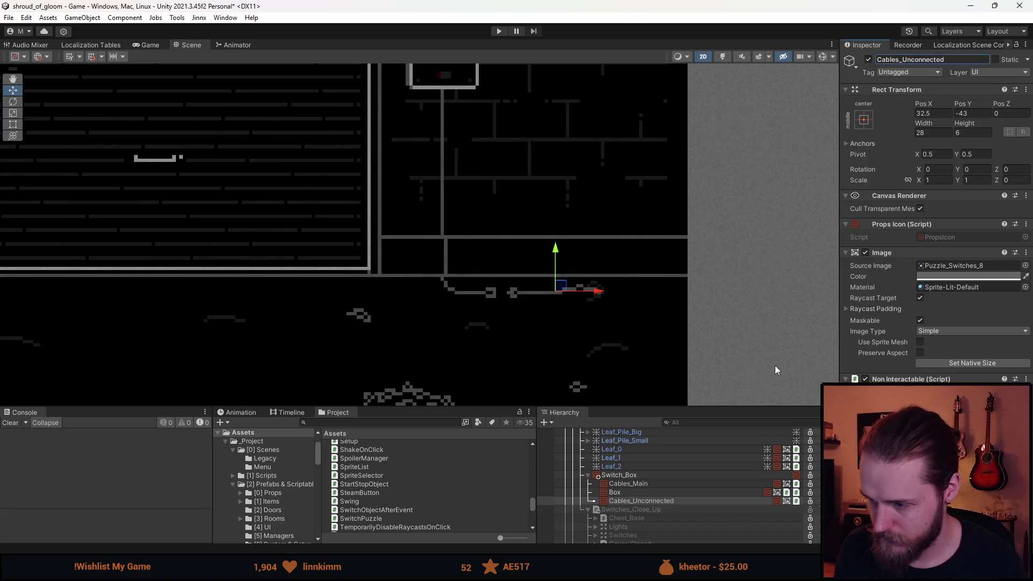
{"action": "left_click", "coordinate": [654, 505]}
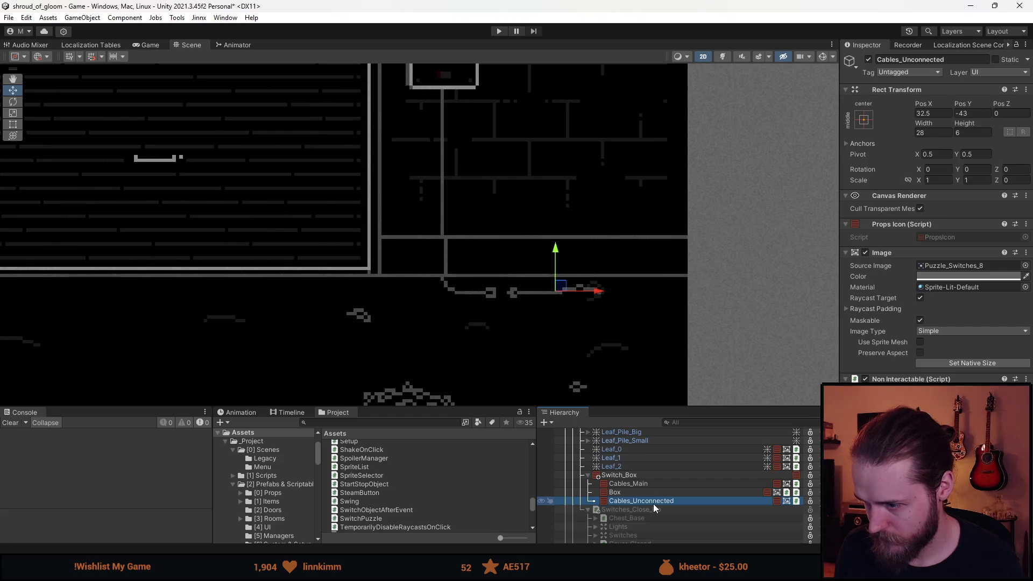
Step: Duplicate Cables_Unconnected and rename the copy Cables_Connected
{"action": "key", "text": "ctrl+d"}
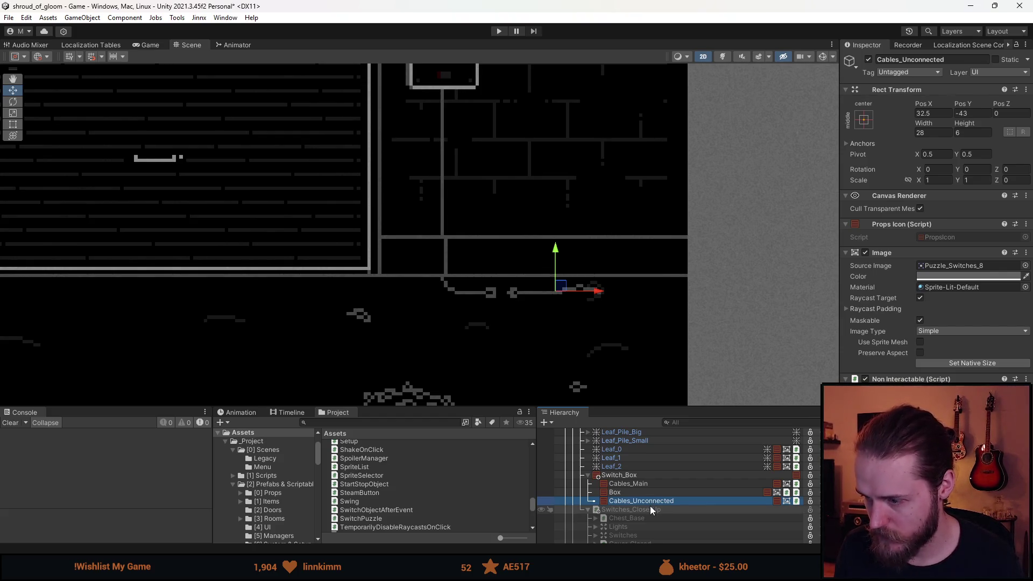
{"action": "left_click", "coordinate": [946, 59]}
{"action": "left_click_drag", "start_coordinate": [955, 59], "coordinate": [903, 64]}
{"action": "type", "text": "Conn"}
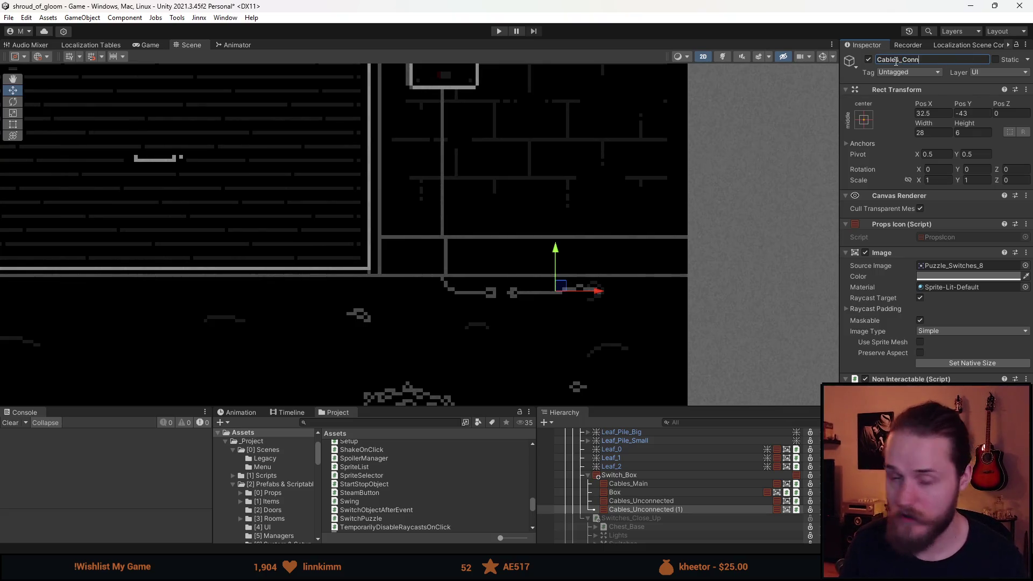
{"action": "type", "text": "ected"}
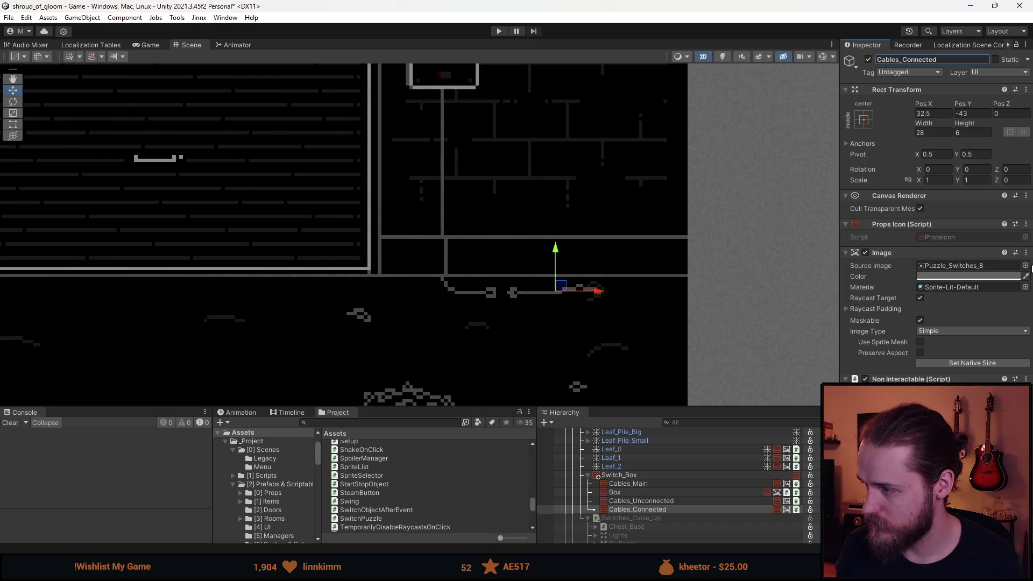
Step: Give Cables_Connected sprite Puzzle_Switches_9 at native size, positioned at Pos X 30
{"action": "left_click", "coordinate": [1025, 266]}
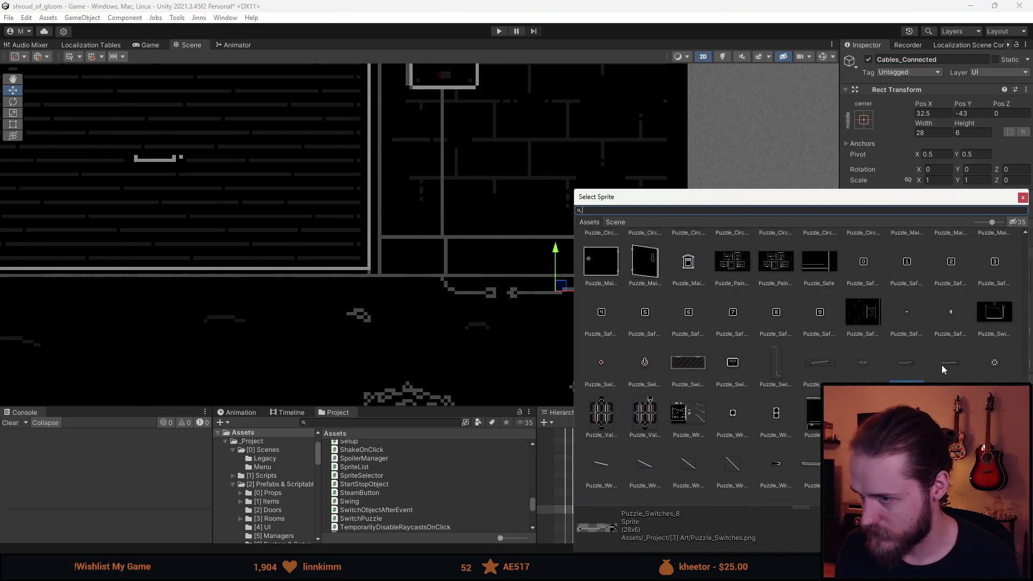
{"action": "double_click", "coordinate": [941, 365]}
{"action": "left_click", "coordinate": [963, 364]}
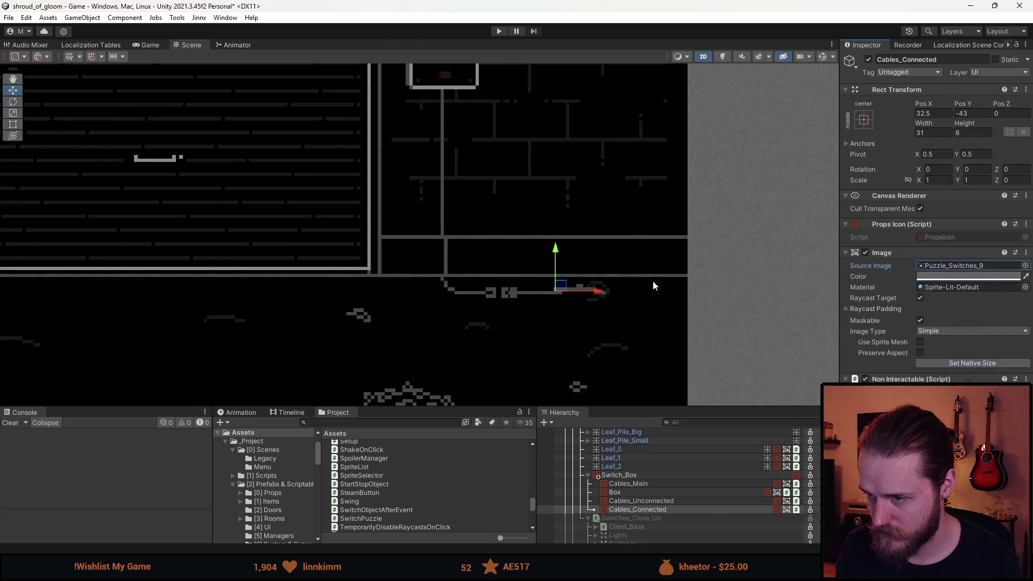
{"action": "scroll", "coordinate": [572, 327], "scroll_direction": "up", "scroll_amount": 3}
{"action": "scroll", "coordinate": [544, 300], "scroll_direction": "up", "scroll_amount": 2}
{"action": "left_click_drag", "start_coordinate": [538, 279], "coordinate": [512, 276]}
{"action": "left_click", "coordinate": [936, 112]}
{"action": "type", "text": "30"}
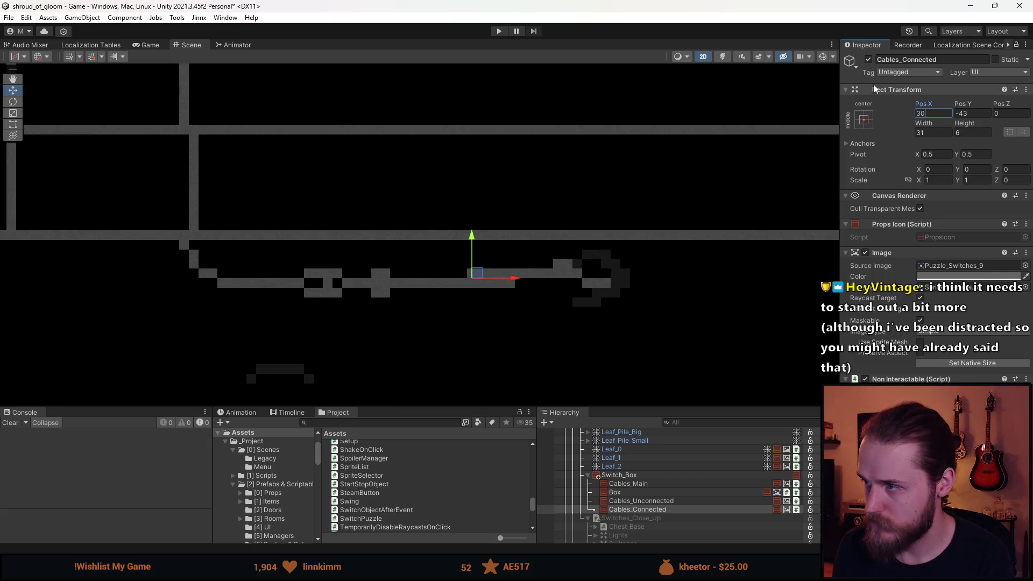
Step: Toggle Cables_Connected to compare, then set Cables_Unconnected's Pos X to 31.5
{"action": "left_click", "coordinate": [868, 59]}
{"action": "left_click", "coordinate": [868, 59]}
{"action": "left_click", "coordinate": [868, 60]}
{"action": "left_click", "coordinate": [868, 60]}
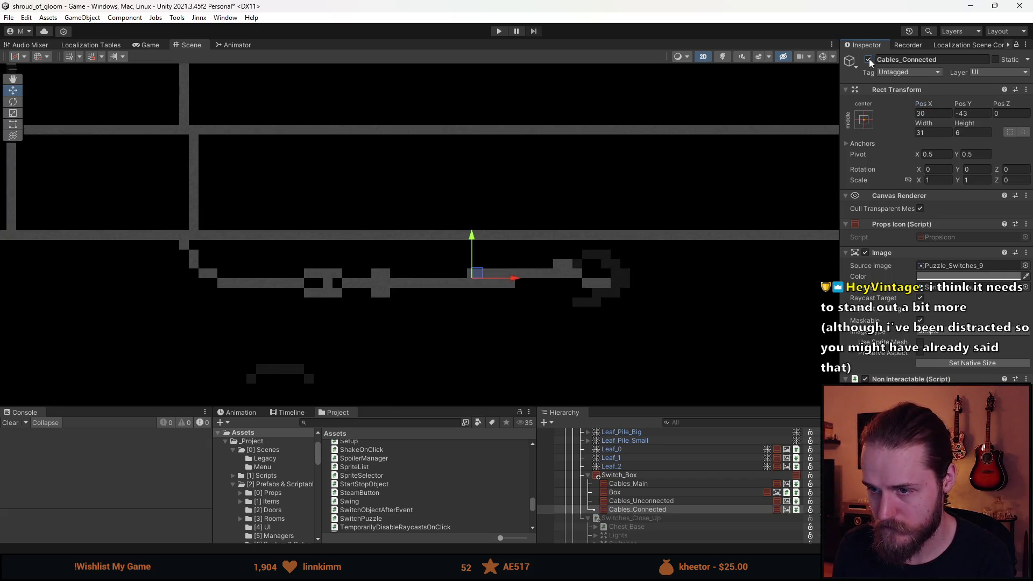
{"action": "left_click", "coordinate": [653, 501]}
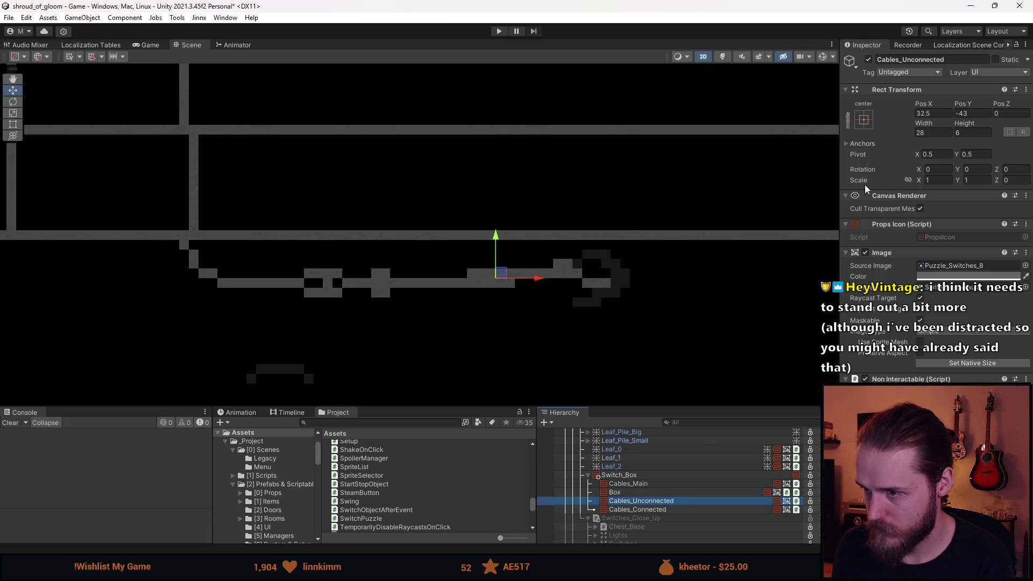
{"action": "left_click", "coordinate": [922, 114]}
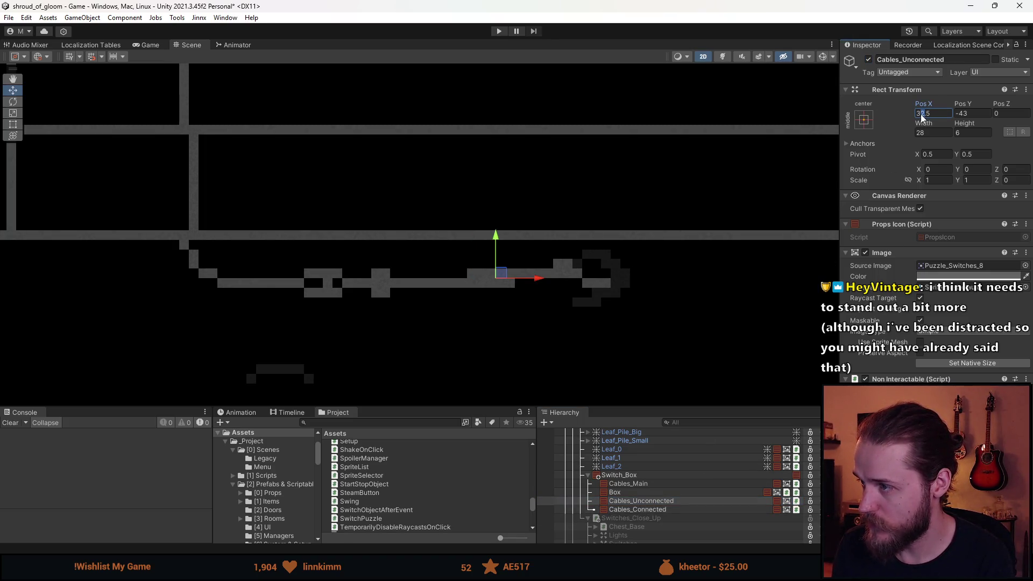
{"action": "type", "text": "31.5"}
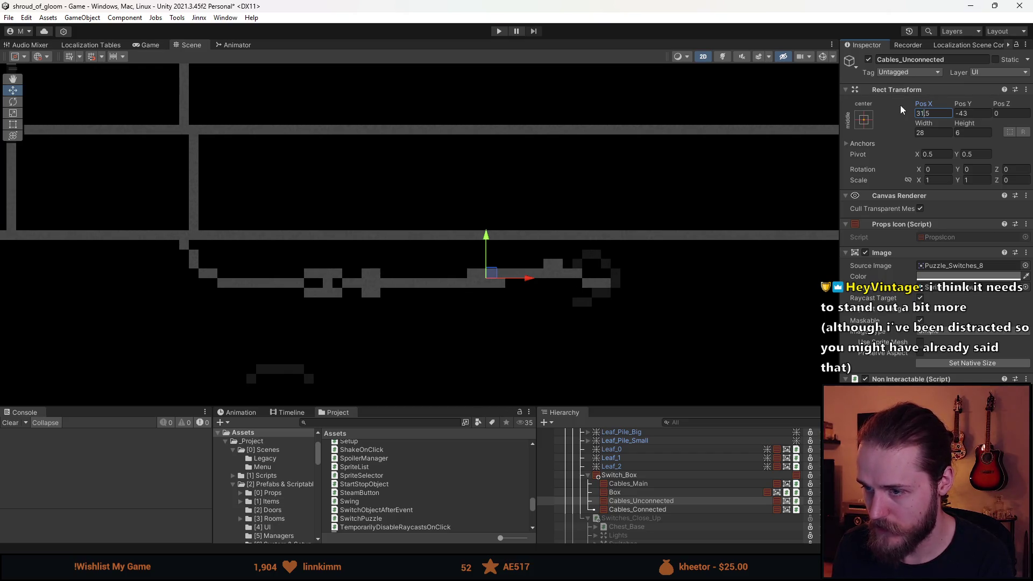
{"action": "key", "text": "Return"}
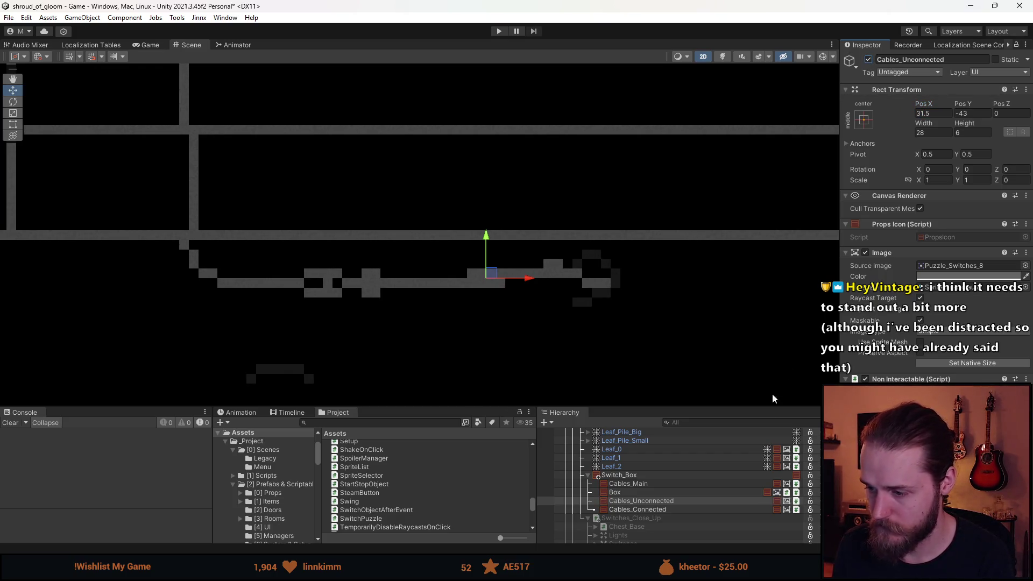
Step: Deactivate Cables_Connected and go back to the Puzzle_Switches sprite in Aseprite
{"action": "left_click", "coordinate": [638, 509]}
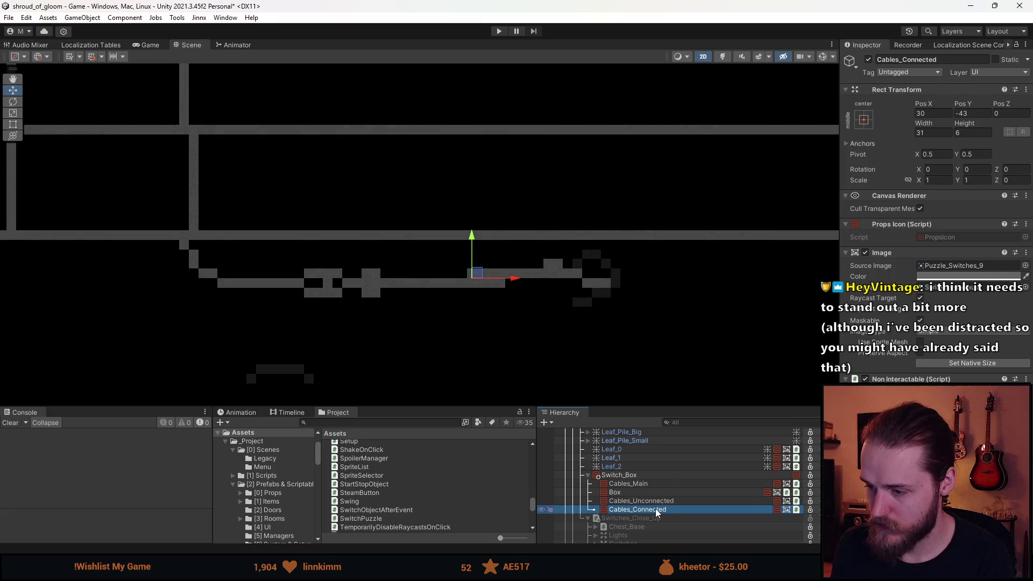
{"action": "key", "text": "alt+shift+a"}
{"action": "scroll", "coordinate": [493, 286], "scroll_direction": "down", "scroll_amount": 4}
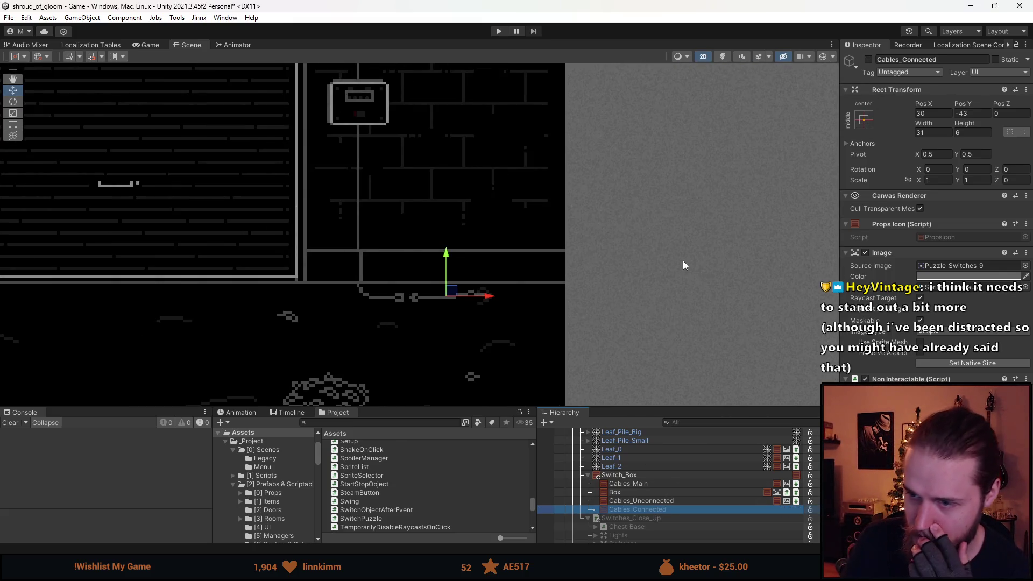
{"action": "left_click", "coordinate": [682, 261]}
{"action": "scroll", "coordinate": [484, 253], "scroll_direction": "down", "scroll_amount": 3}
{"action": "scroll", "coordinate": [421, 236], "scroll_direction": "up", "scroll_amount": 3}
{"action": "scroll", "coordinate": [659, 500], "scroll_direction": "down", "scroll_amount": 3}
{"action": "scroll", "coordinate": [657, 482], "scroll_direction": "up", "scroll_amount": 2}
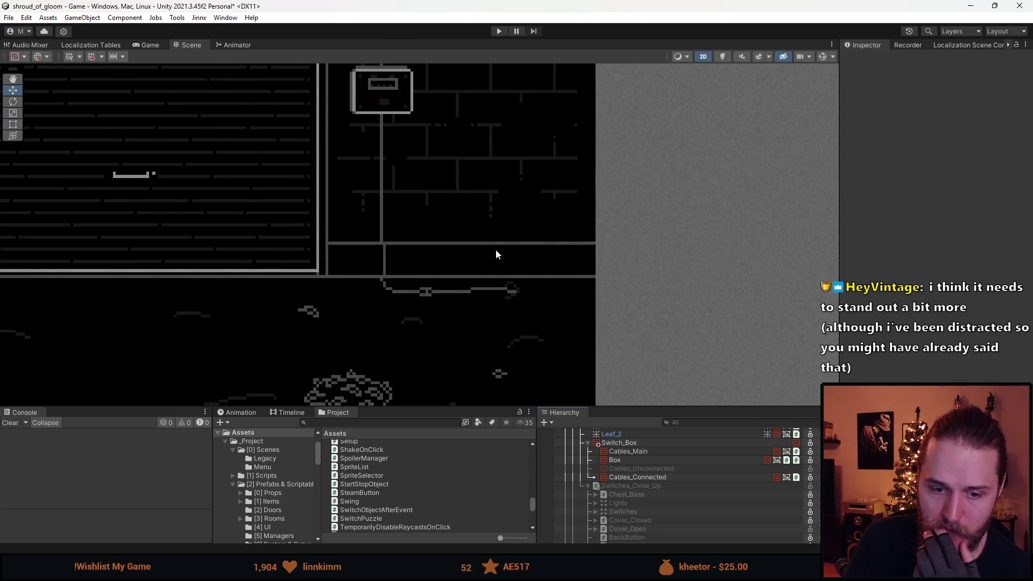
{"action": "scroll", "coordinate": [433, 296], "scroll_direction": "down", "scroll_amount": 2}
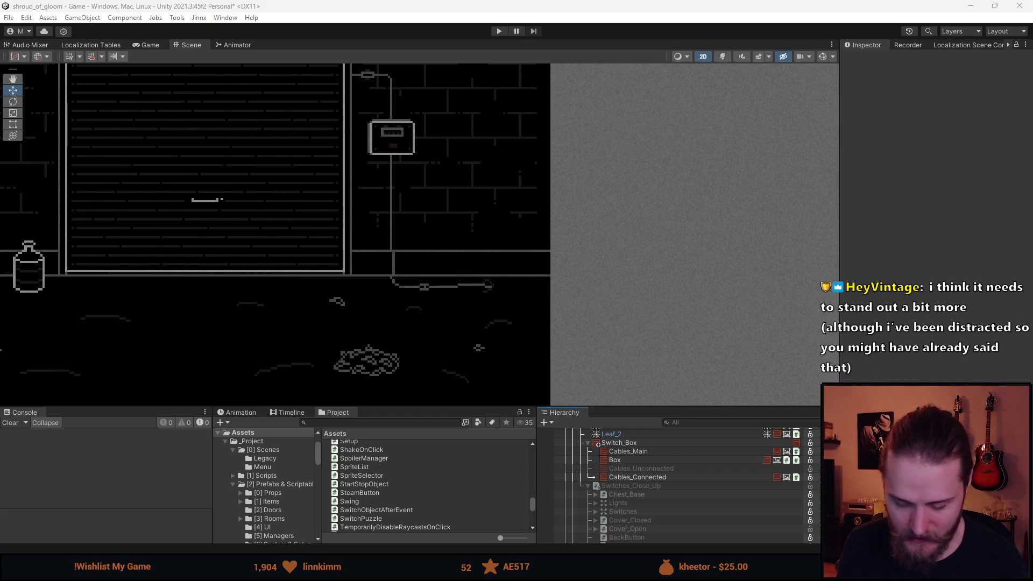
{"action": "key", "text": "alt+Tab"}
{"action": "scroll", "coordinate": [733, 286], "scroll_direction": "right", "scroll_amount": 10}
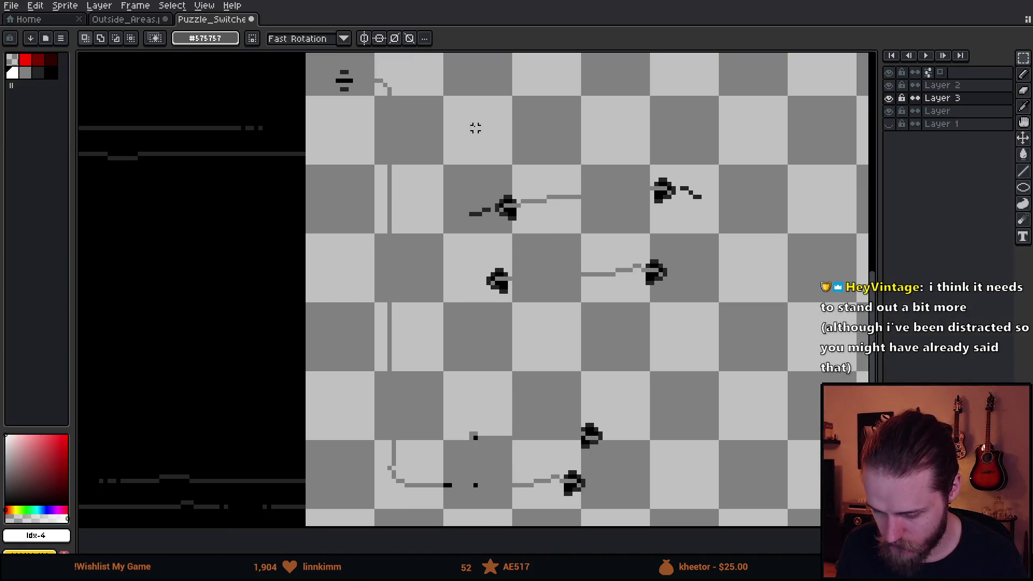
Step: Show Layer 1's purple background and pencil the upper wire's plug box white
{"action": "left_click", "coordinate": [888, 124]}
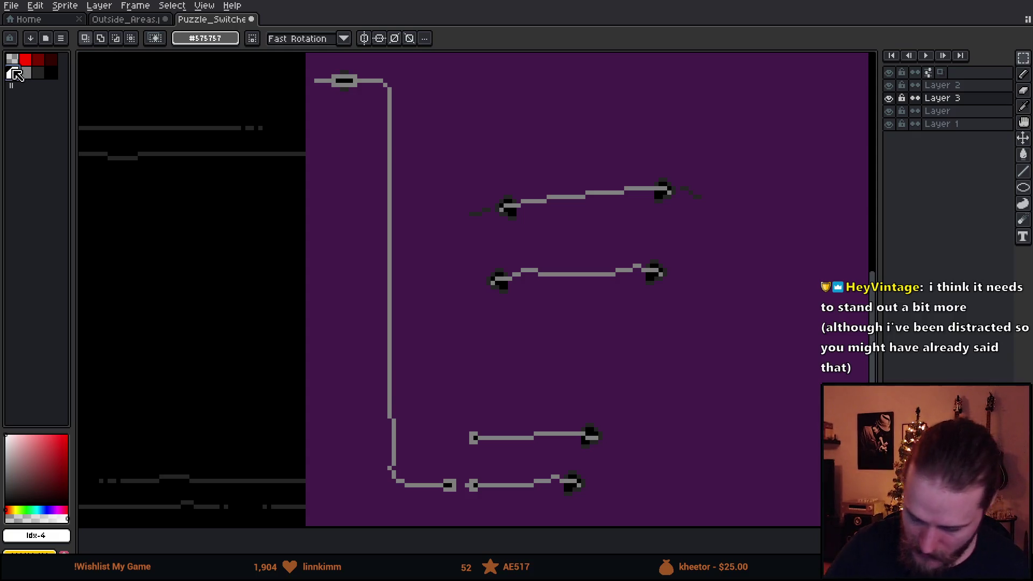
{"action": "left_click_drag", "start_coordinate": [517, 418], "coordinate": [528, 224]}
{"action": "scroll", "coordinate": [490, 221], "scroll_direction": "up", "scroll_amount": 1}
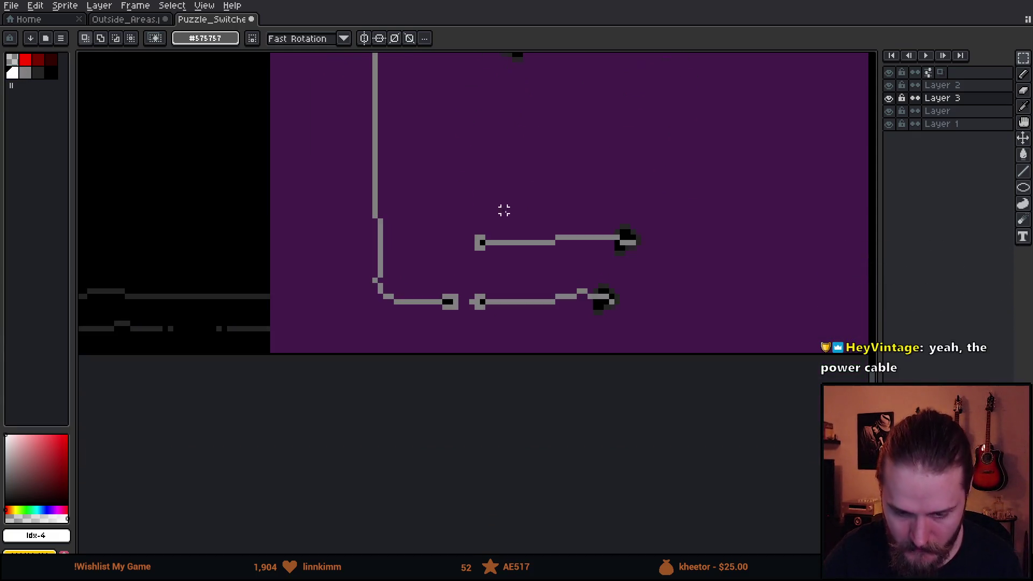
{"action": "scroll", "coordinate": [506, 213], "scroll_direction": "up", "scroll_amount": 2}
{"action": "left_click_drag", "start_coordinate": [507, 267], "coordinate": [536, 281]}
{"action": "key", "text": "b"}
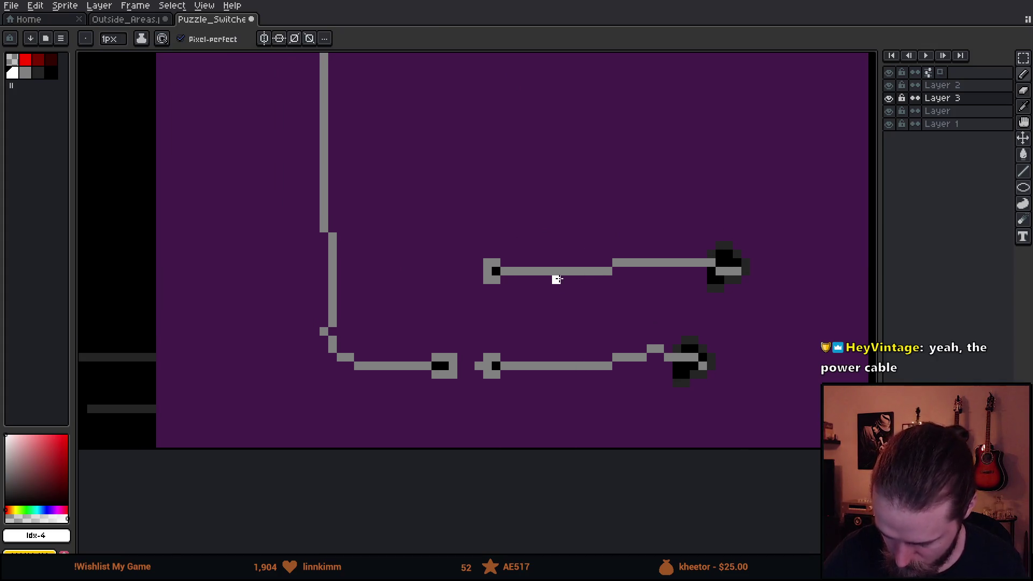
{"action": "left_click", "coordinate": [487, 267]}
{"action": "left_click", "coordinate": [496, 263]}
{"action": "left_click", "coordinate": [496, 280]}
{"action": "left_click", "coordinate": [487, 280]}
{"action": "left_click", "coordinate": [504, 271]}
Step: Repaint the lower wire's plug box and adjacent wire pixels white
{"action": "left_click", "coordinate": [487, 357]}
{"action": "left_click", "coordinate": [488, 374]}
{"action": "left_click", "coordinate": [479, 366]}
{"action": "left_click", "coordinate": [495, 357]}
{"action": "left_click", "coordinate": [496, 374]}
{"action": "left_click", "coordinate": [505, 366]}
{"action": "left_click", "coordinate": [513, 271]}
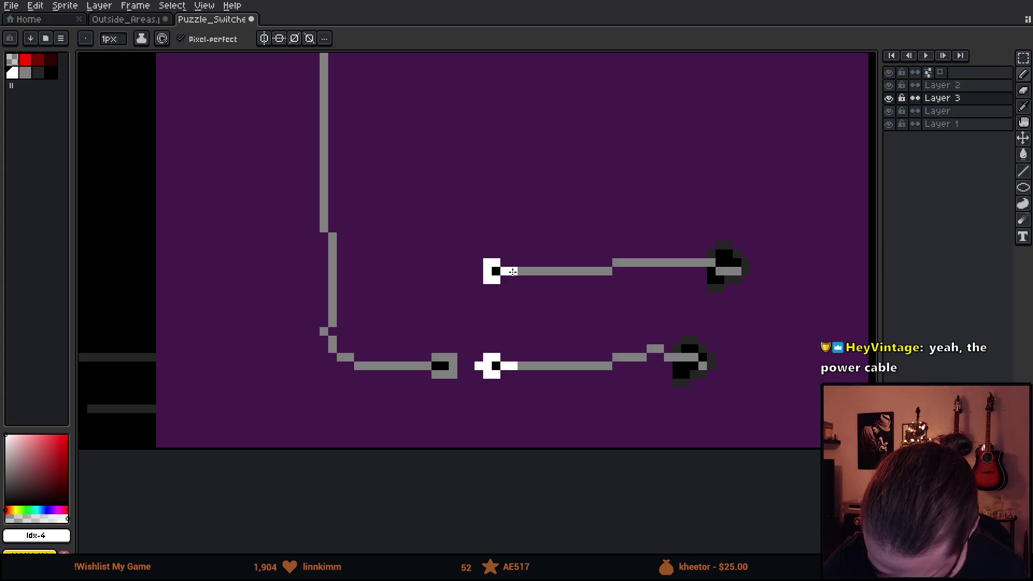
Step: Paint the lower-left plug box's top row and right edge white
{"action": "left_click", "coordinate": [427, 366]}
{"action": "left_click", "coordinate": [418, 366]}
{"action": "left_click", "coordinate": [427, 357]}
{"action": "left_click", "coordinate": [435, 357]}
{"action": "left_click", "coordinate": [445, 357]}
{"action": "left_click", "coordinate": [451, 358]}
{"action": "mouse_move", "coordinate": [453, 360]}
{"action": "left_mouse_down"}
{"action": "mouse_move", "coordinate": [453, 374]}
{"action": "mouse_move", "coordinate": [435, 374]}
{"action": "left_mouse_up"}
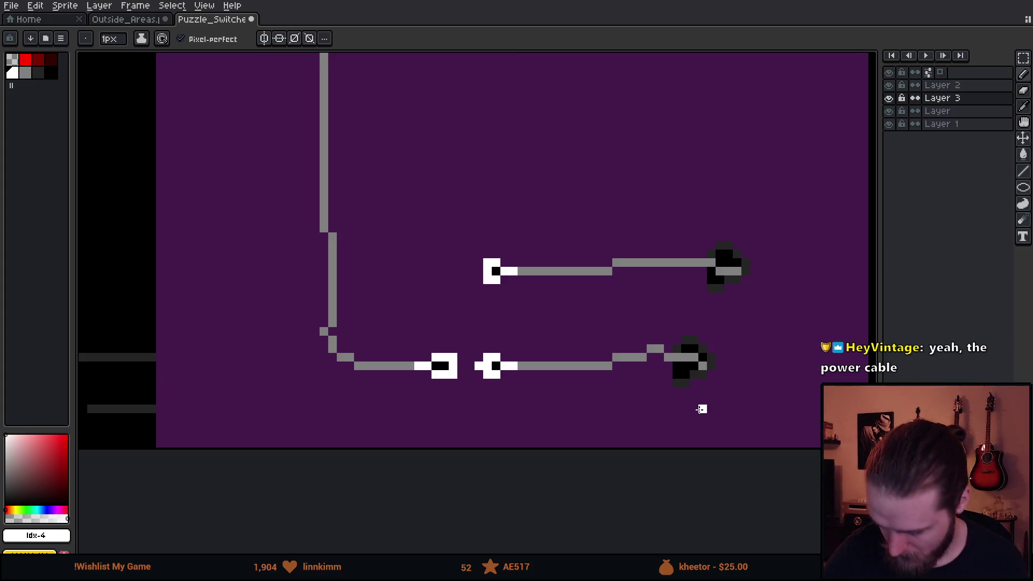
Step: Paint the upper plug's left end white, then return to Unity
{"action": "scroll", "coordinate": [574, 272], "scroll_direction": "down", "scroll_amount": 2}
{"action": "scroll", "coordinate": [575, 272], "scroll_direction": "down", "scroll_amount": 2}
{"action": "mouse_move", "coordinate": [613, 246]}
{"action": "left_mouse_down"}
{"action": "mouse_move", "coordinate": [622, 429]}
{"action": "mouse_move", "coordinate": [618, 395]}
{"action": "left_mouse_up"}
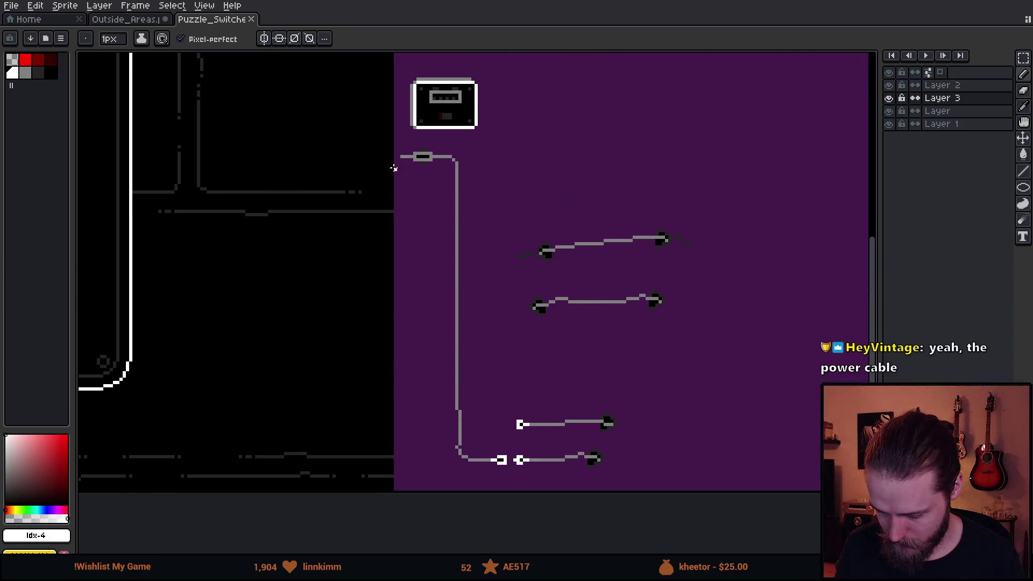
{"action": "scroll", "coordinate": [416, 158], "scroll_direction": "up", "scroll_amount": 3}
{"action": "mouse_move", "coordinate": [402, 148]}
{"action": "left_mouse_down"}
{"action": "mouse_move", "coordinate": [402, 180]}
{"action": "mouse_move", "coordinate": [521, 198]}
{"action": "mouse_move", "coordinate": [509, 177]}
{"action": "mouse_move", "coordinate": [532, 153]}
{"action": "mouse_move", "coordinate": [420, 147]}
{"action": "left_mouse_up"}
{"action": "scroll", "coordinate": [521, 211], "scroll_direction": "down", "scroll_amount": 3}
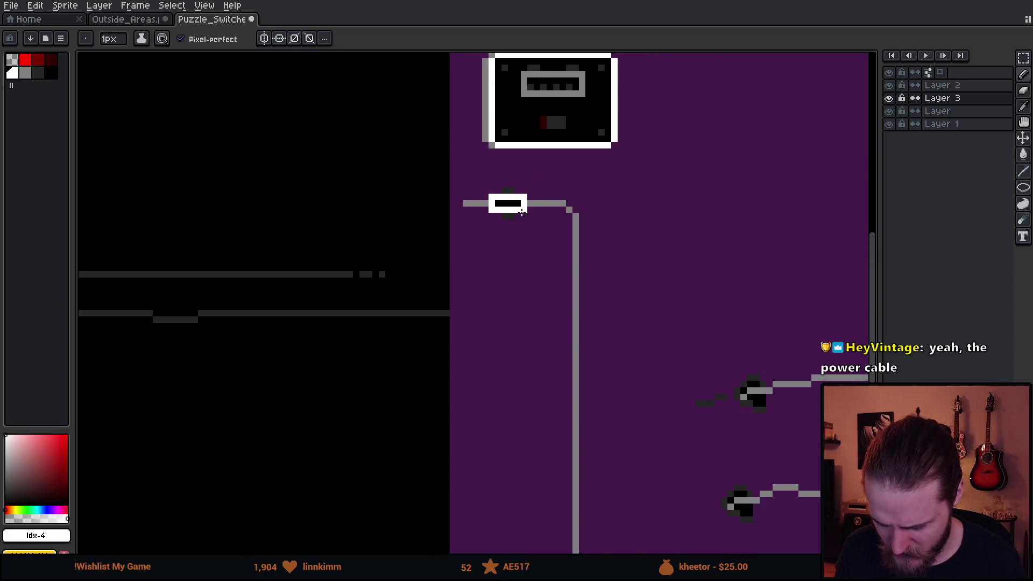
{"action": "scroll", "coordinate": [541, 242], "scroll_direction": "up", "scroll_amount": 1}
{"action": "scroll", "coordinate": [524, 224], "scroll_direction": "down", "scroll_amount": 1}
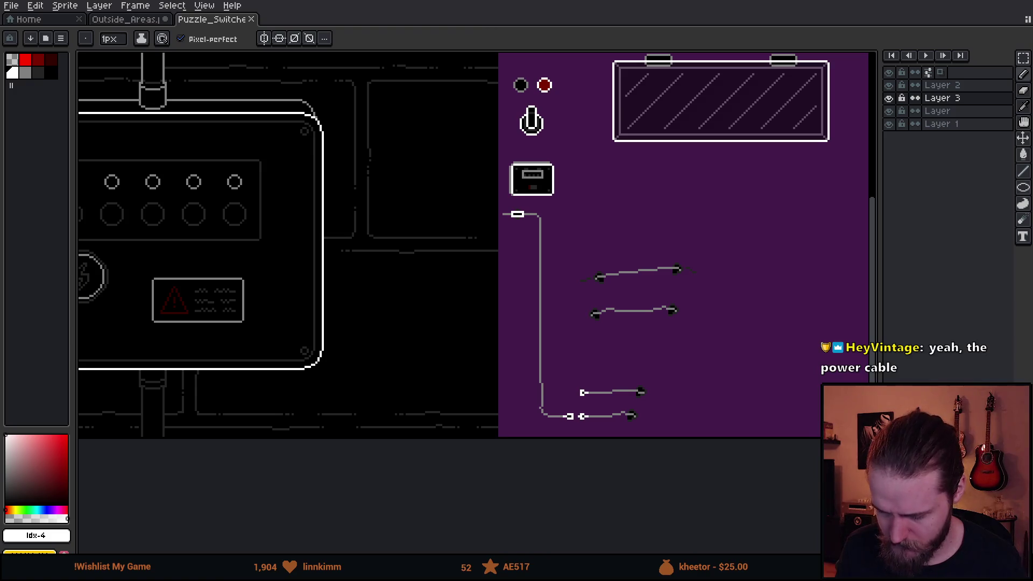
{"action": "key", "text": "alt+Tab"}
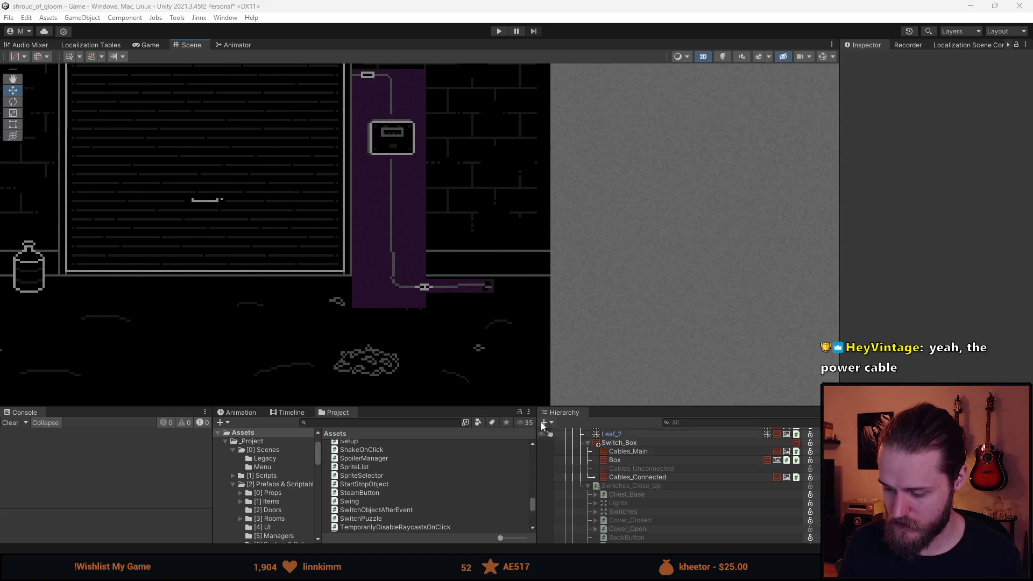
Step: Hide Cables_Connected and show Cables_Unconnected in the garage scene
{"action": "scroll", "coordinate": [405, 363], "scroll_direction": "down", "scroll_amount": 3}
{"action": "scroll", "coordinate": [381, 340], "scroll_direction": "up", "scroll_amount": 4}
{"action": "left_click", "coordinate": [651, 477]}
{"action": "left_click", "coordinate": [648, 470]}
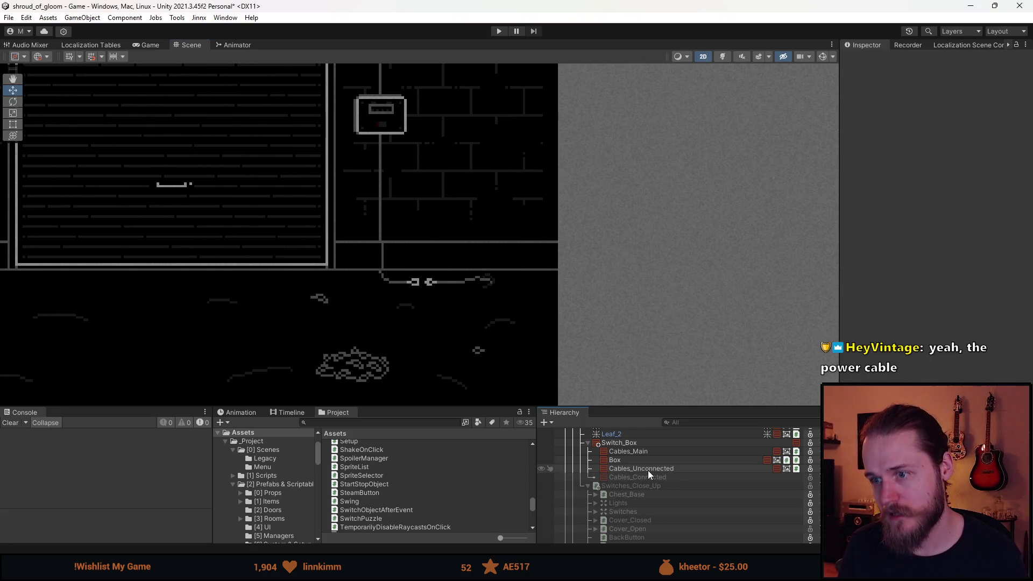
{"action": "scroll", "coordinate": [456, 291], "scroll_direction": "down", "scroll_amount": 4}
{"action": "scroll", "coordinate": [444, 292], "scroll_direction": "up", "scroll_amount": 3}
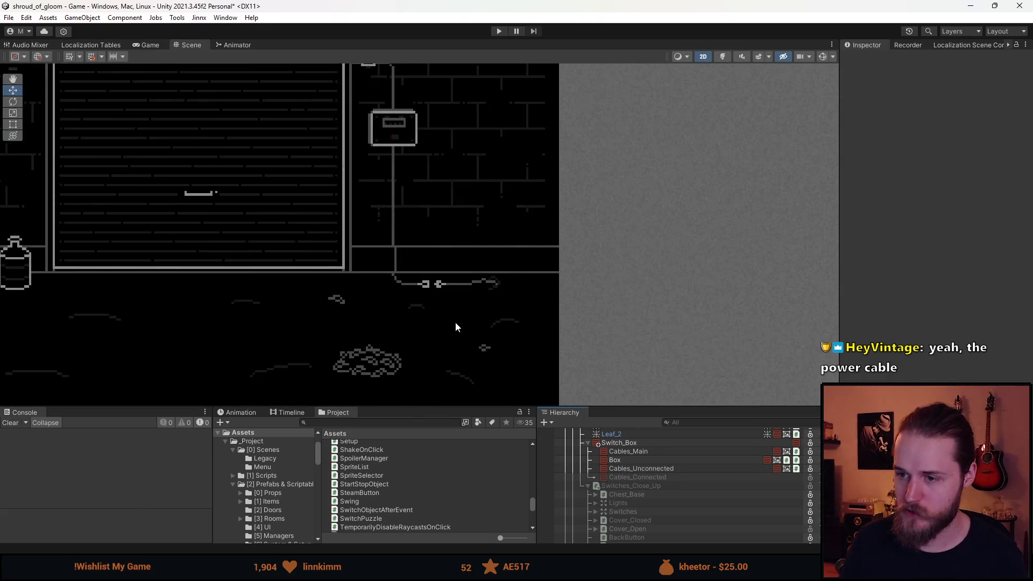
{"action": "scroll", "coordinate": [453, 321], "scroll_direction": "up", "scroll_amount": 1}
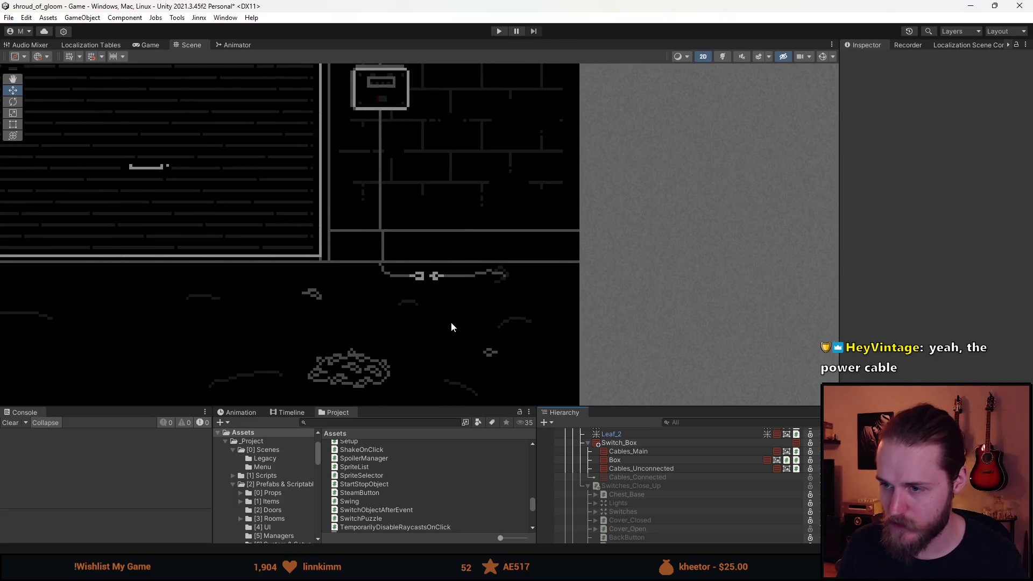
Step: Duplicate Cables_Unconnected, name the copy Plugs, and parent it under Cables_Unconnected
{"action": "left_click", "coordinate": [646, 469]}
{"action": "key", "text": "ctrl+d"}
{"action": "left_click", "coordinate": [925, 60]}
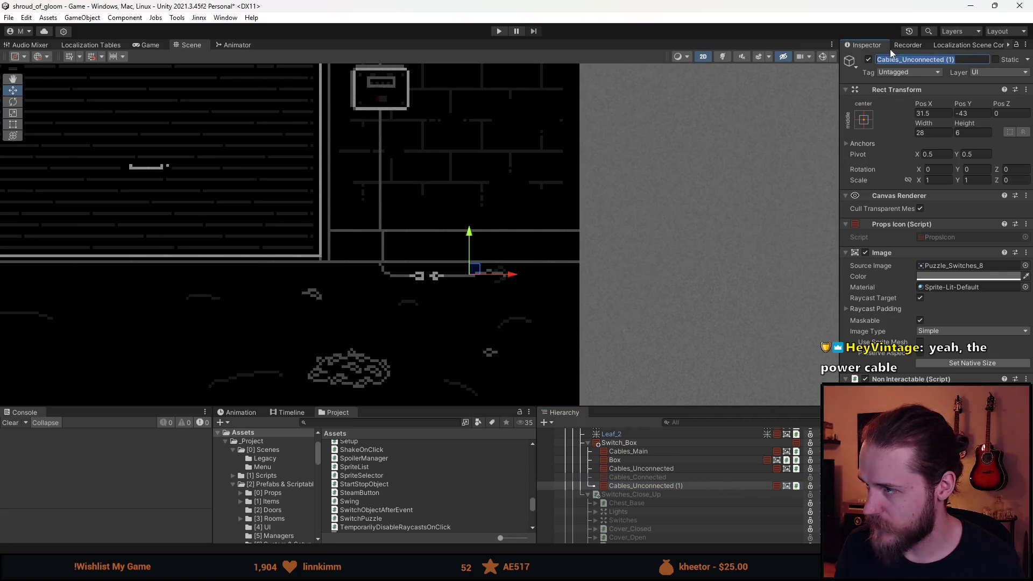
{"action": "type", "text": "Plugs"}
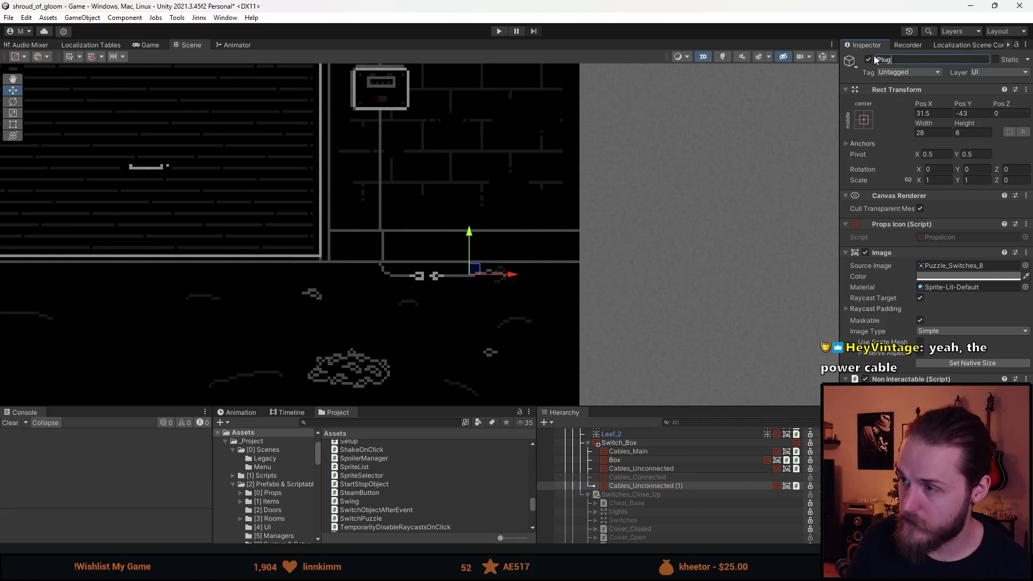
{"action": "key", "text": "Return"}
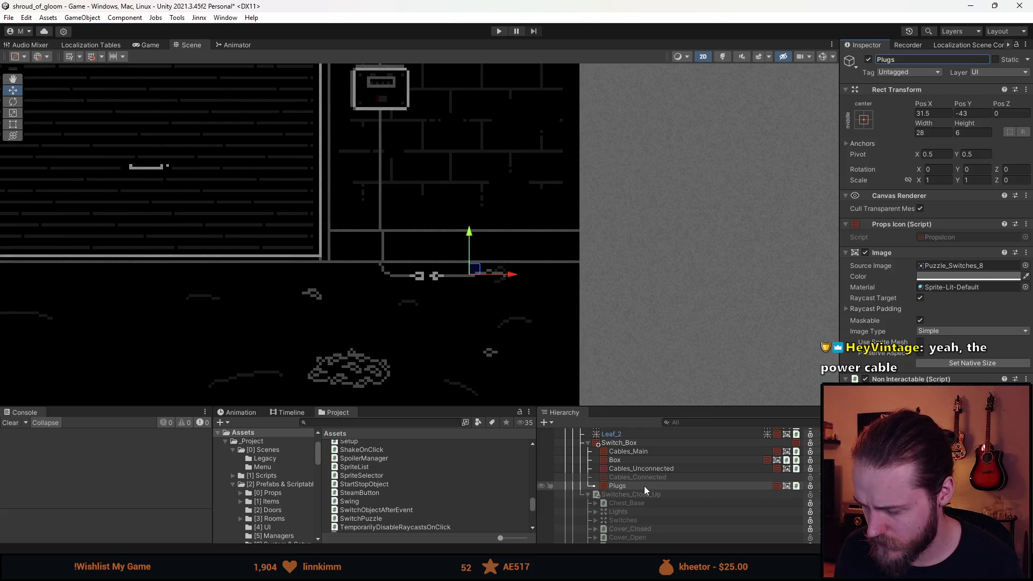
{"action": "left_click_drag", "start_coordinate": [644, 485], "coordinate": [648, 469]}
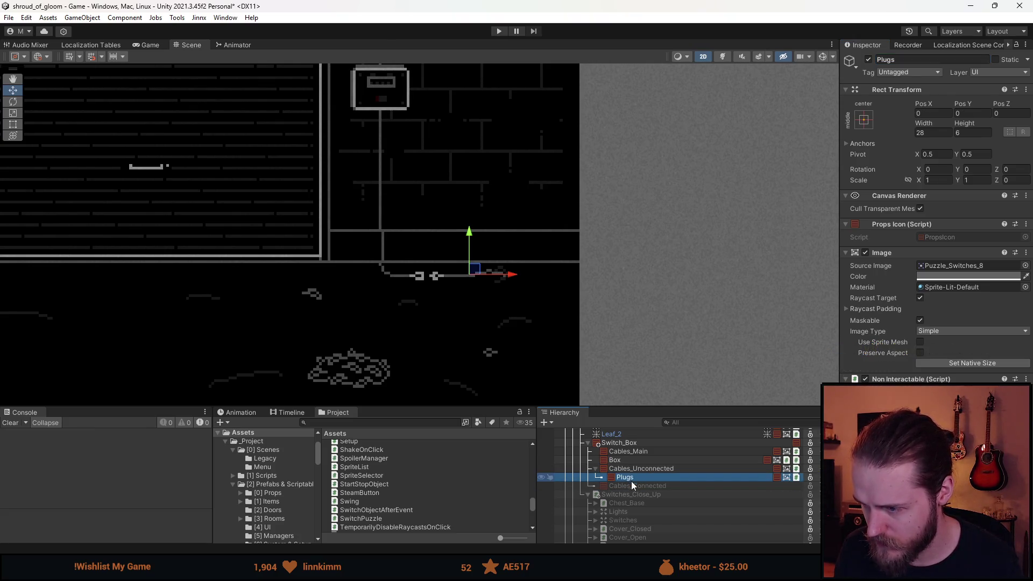
Step: Give Plugs sprite Puzzle_Switches_7 at native 16×11 size and drag it toward the cable ends
{"action": "left_click", "coordinate": [1024, 265]}
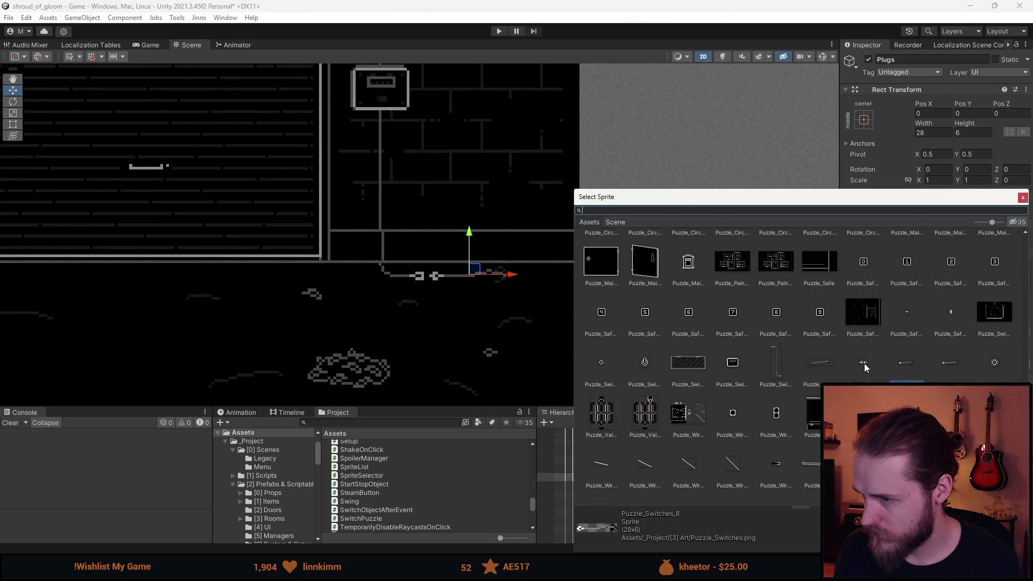
{"action": "double_click", "coordinate": [864, 363]}
{"action": "left_click", "coordinate": [966, 362]}
{"action": "scroll", "coordinate": [473, 276], "scroll_direction": "up", "scroll_amount": 5}
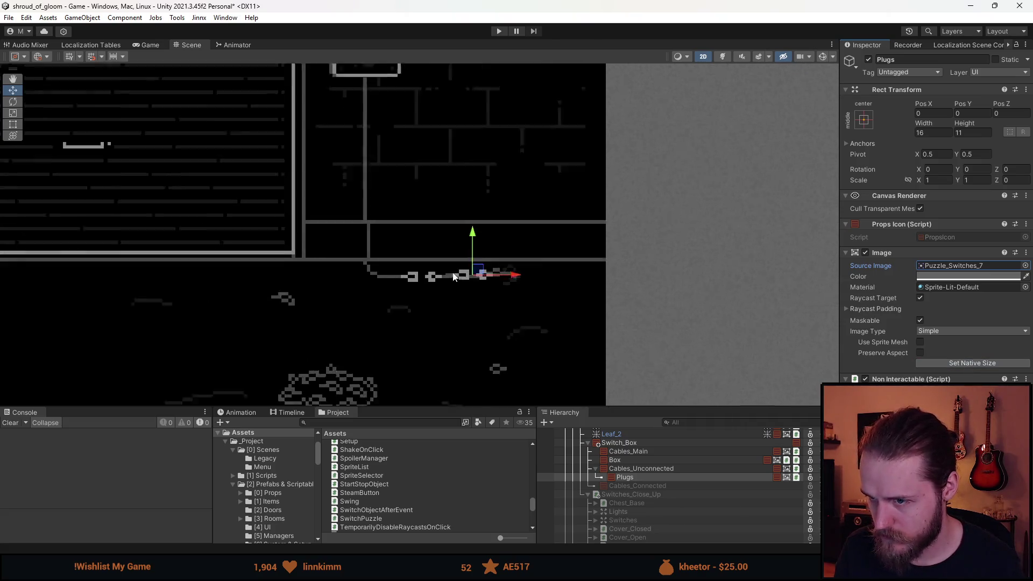
{"action": "mouse_move", "coordinate": [471, 278]}
{"action": "left_mouse_down"}
{"action": "mouse_move", "coordinate": [422, 207]}
{"action": "mouse_move", "coordinate": [403, 213]}
{"action": "mouse_move", "coordinate": [381, 308]}
{"action": "left_mouse_up"}
{"action": "scroll", "coordinate": [400, 246], "scroll_direction": "up", "scroll_amount": 3}
Step: Set Plugs to Pos X -15, Pos Y -0.5 and check it in the scene
{"action": "left_click", "coordinate": [923, 114]}
{"action": "type", "text": "-15"}
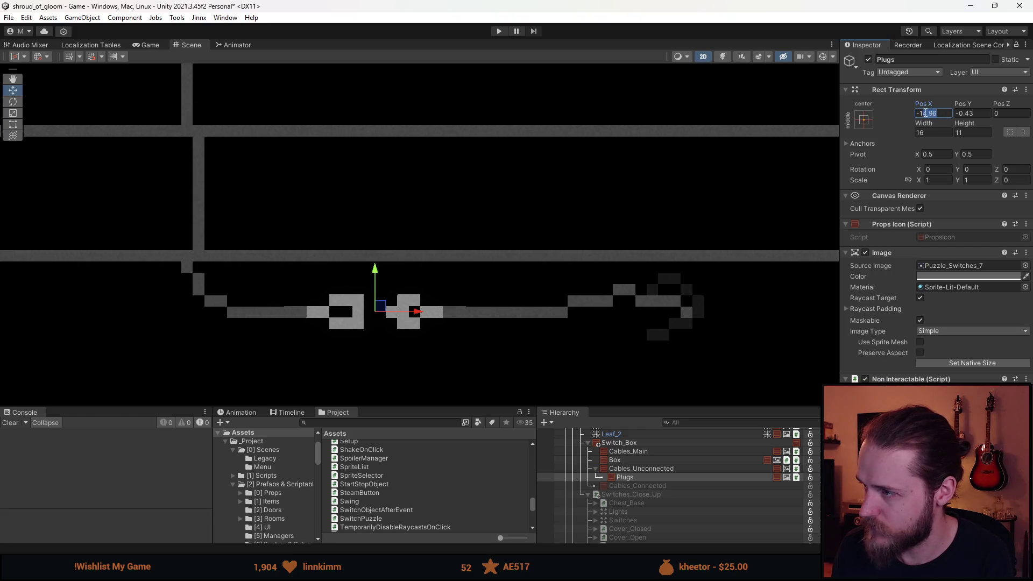
{"action": "left_click", "coordinate": [967, 114]}
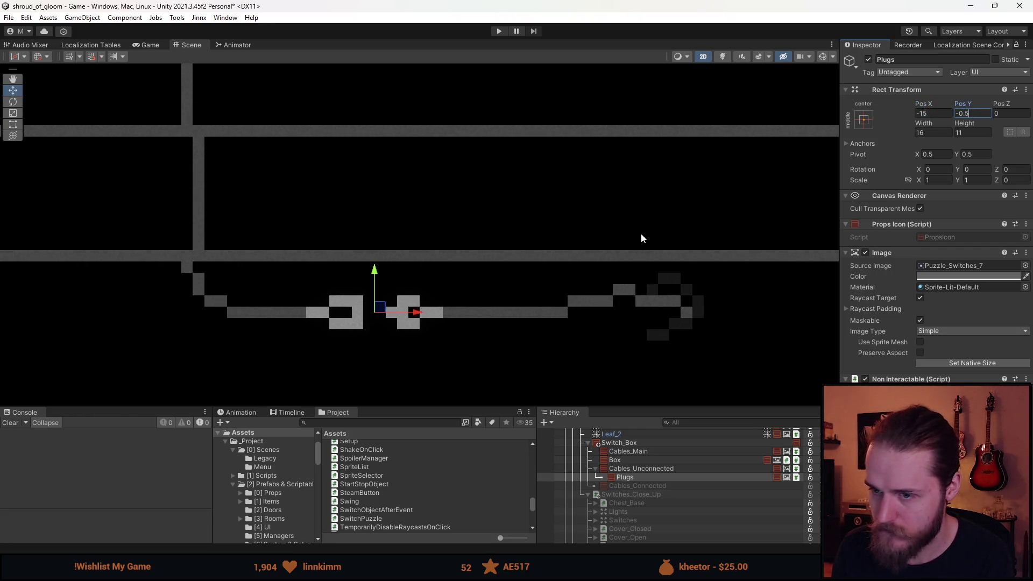
{"action": "left_click", "coordinate": [531, 208]}
{"action": "scroll", "coordinate": [528, 211], "scroll_direction": "down", "scroll_amount": 4}
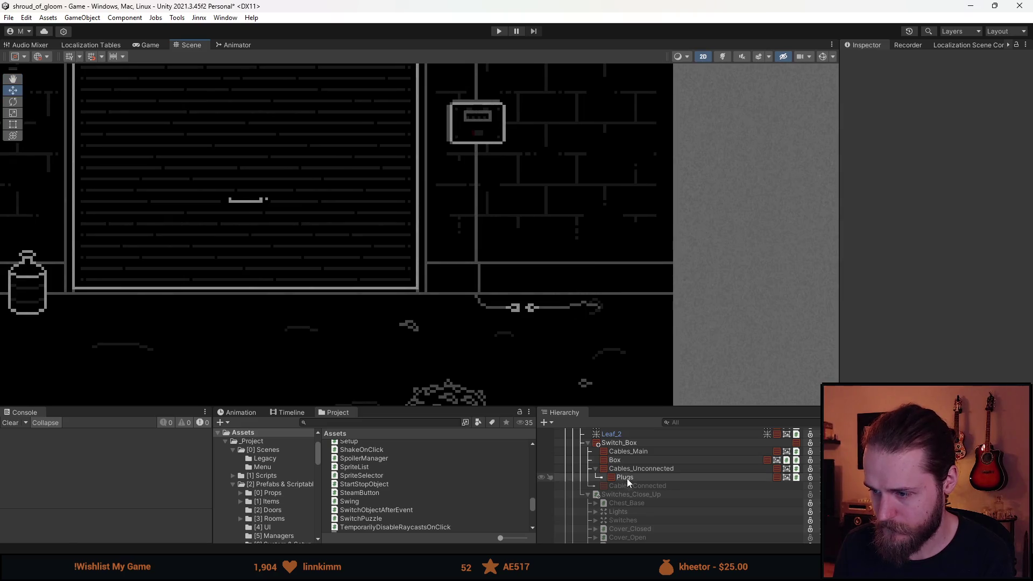
{"action": "left_click", "coordinate": [631, 477]}
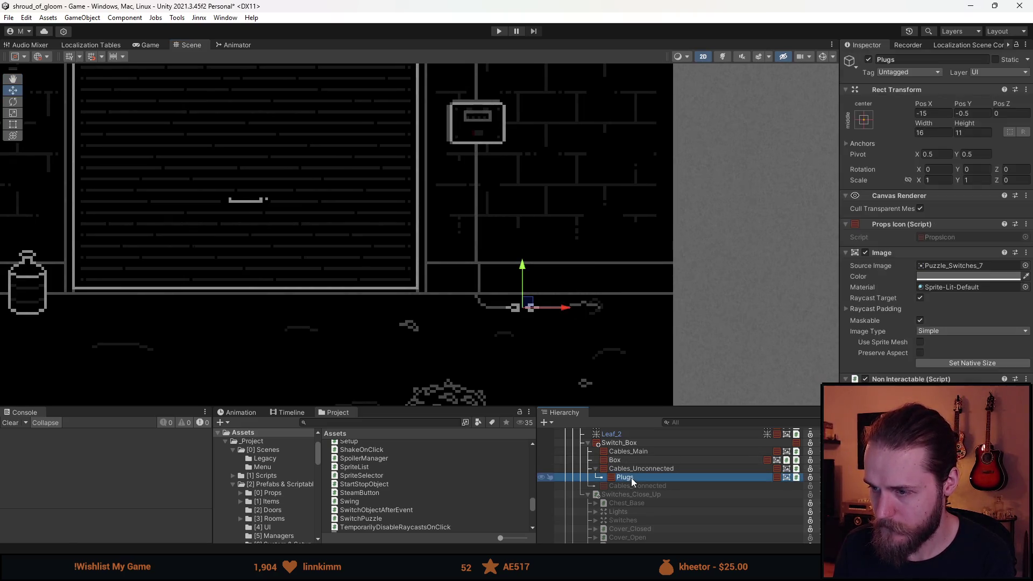
Step: Switch to the Rect Tool and remove the Non Interactable script from Plugs
{"action": "left_click", "coordinate": [12, 123]}
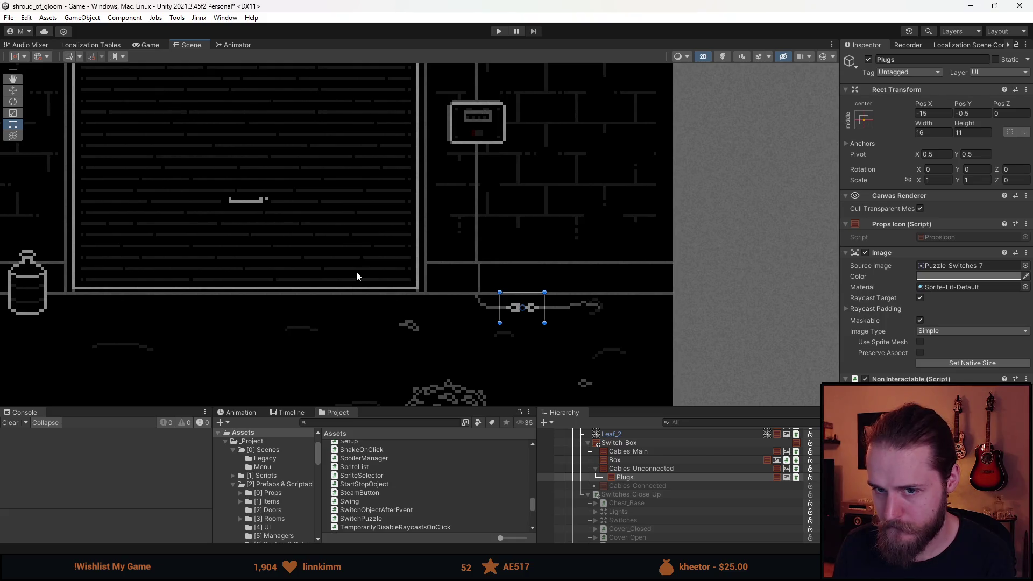
{"action": "scroll", "coordinate": [554, 335], "scroll_direction": "down", "scroll_amount": 1}
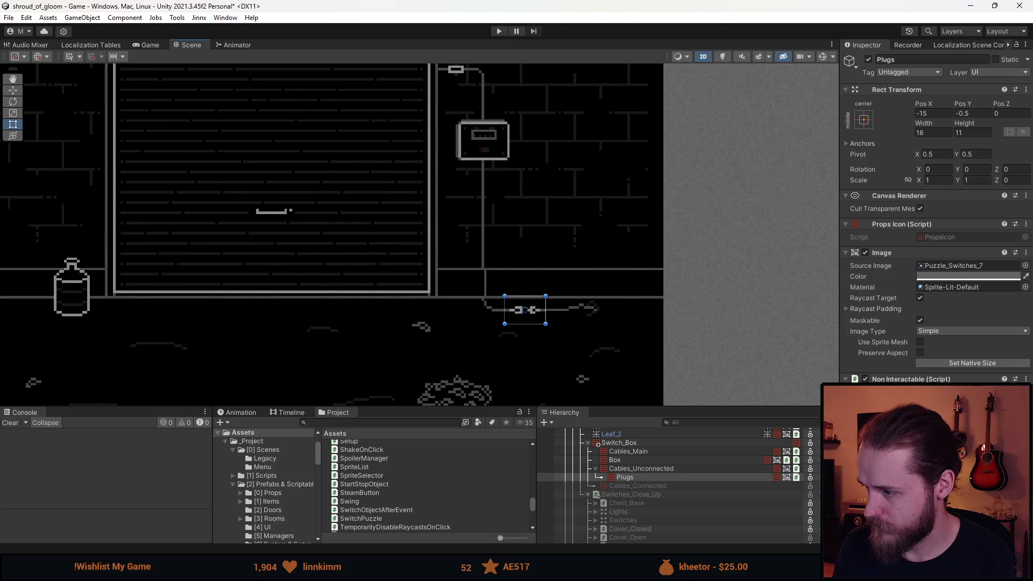
{"action": "left_click", "coordinate": [1026, 379]}
{"action": "left_click", "coordinate": [946, 399]}
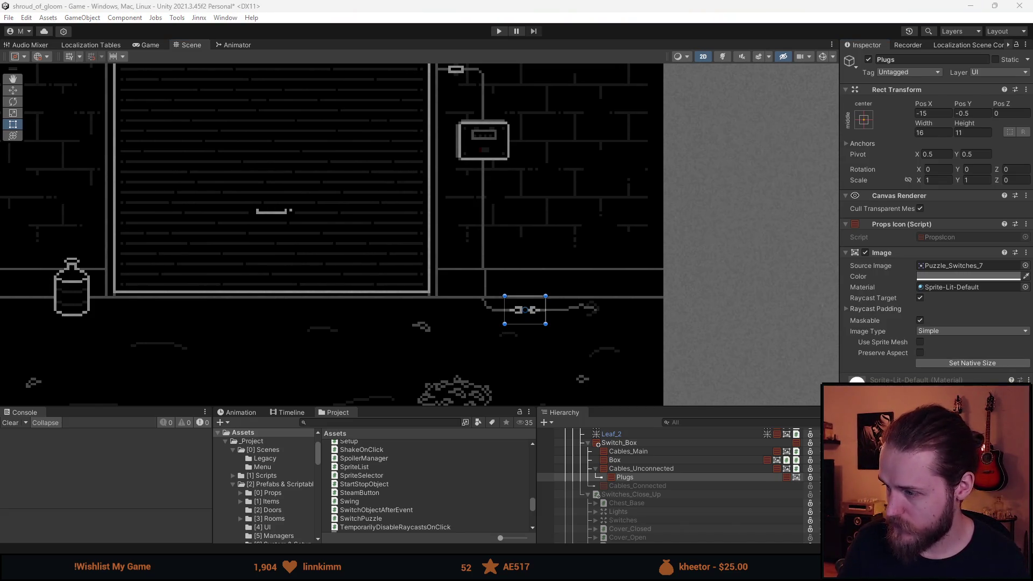
Step: Add an Interactable script to Plugs that triggers On Pointer Click
{"action": "key", "text": "Return"}
{"action": "scroll", "coordinate": [933, 242], "scroll_direction": "down", "scroll_amount": 3}
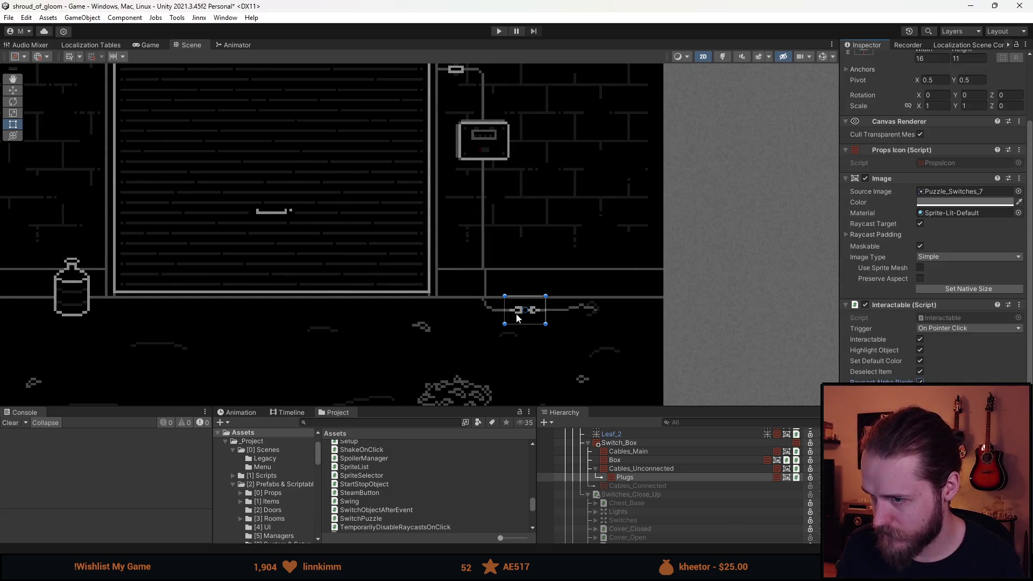
{"action": "scroll", "coordinate": [656, 366], "scroll_direction": "up", "scroll_amount": 1}
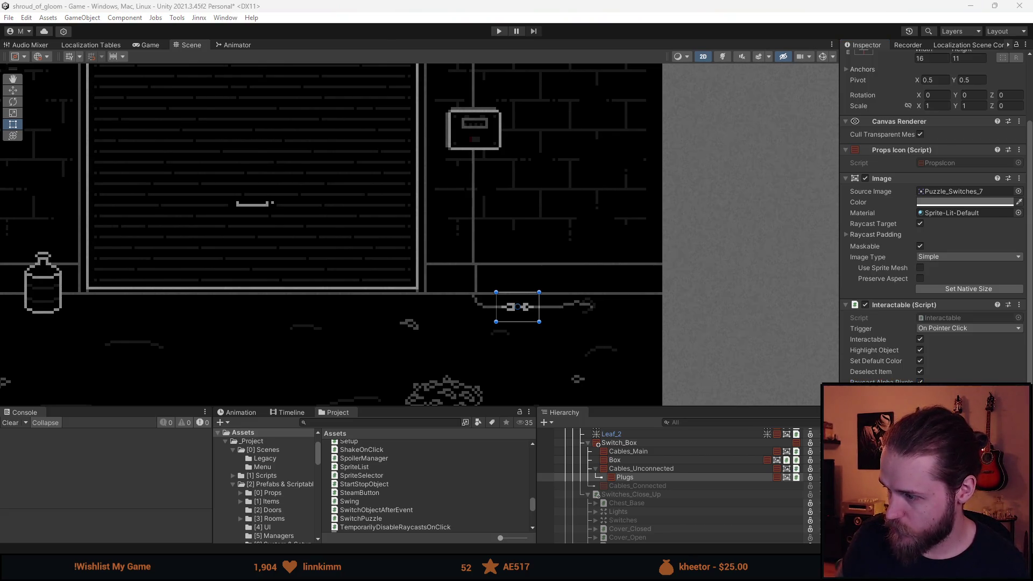
{"action": "scroll", "coordinate": [933, 215], "scroll_direction": "down", "scroll_amount": 4}
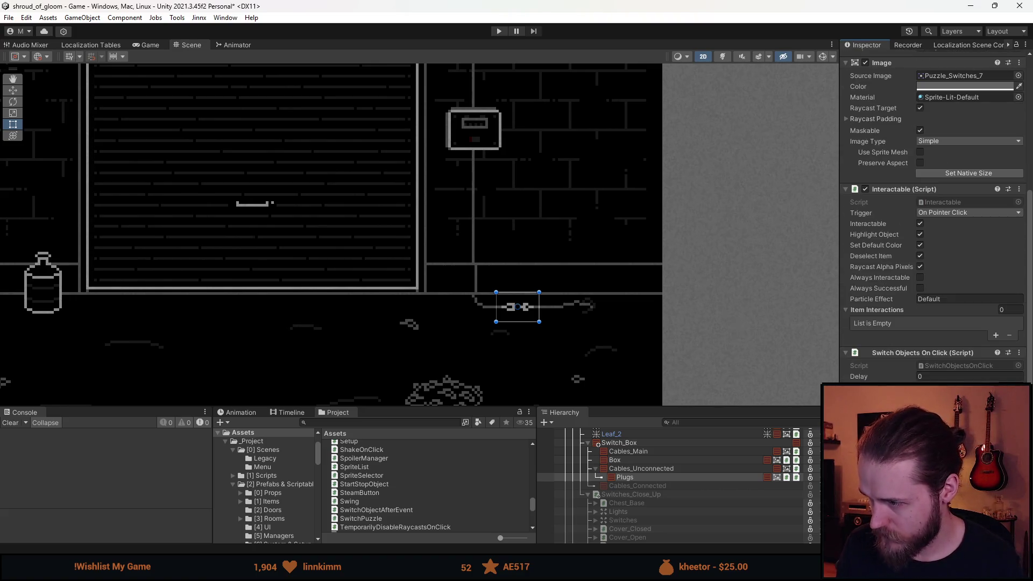
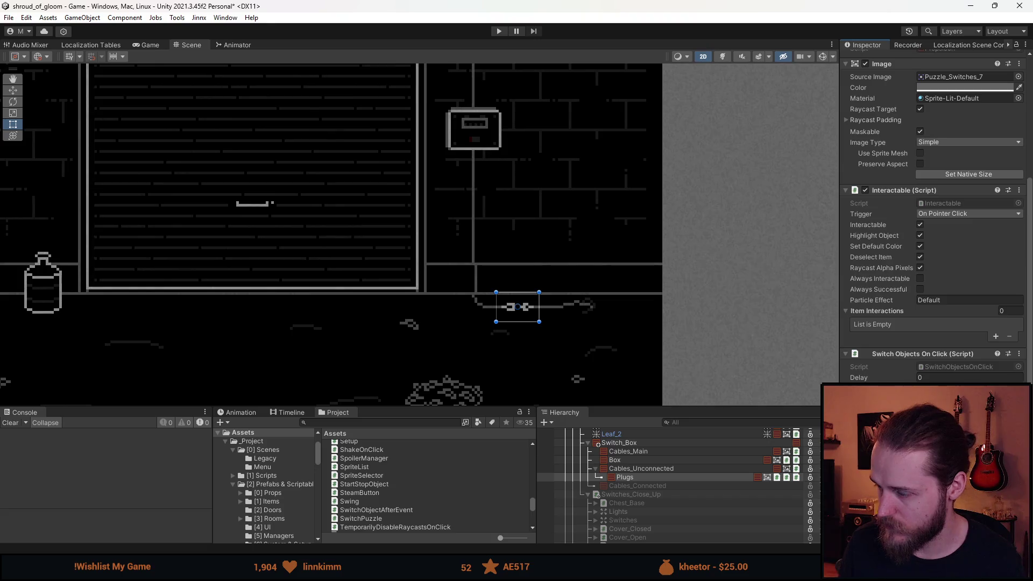
Step: Audition the button sounds and assign SFX_Button_Loud_In_01 as the first click sound
{"action": "scroll", "coordinate": [933, 215], "scroll_direction": "down", "scroll_amount": 3}
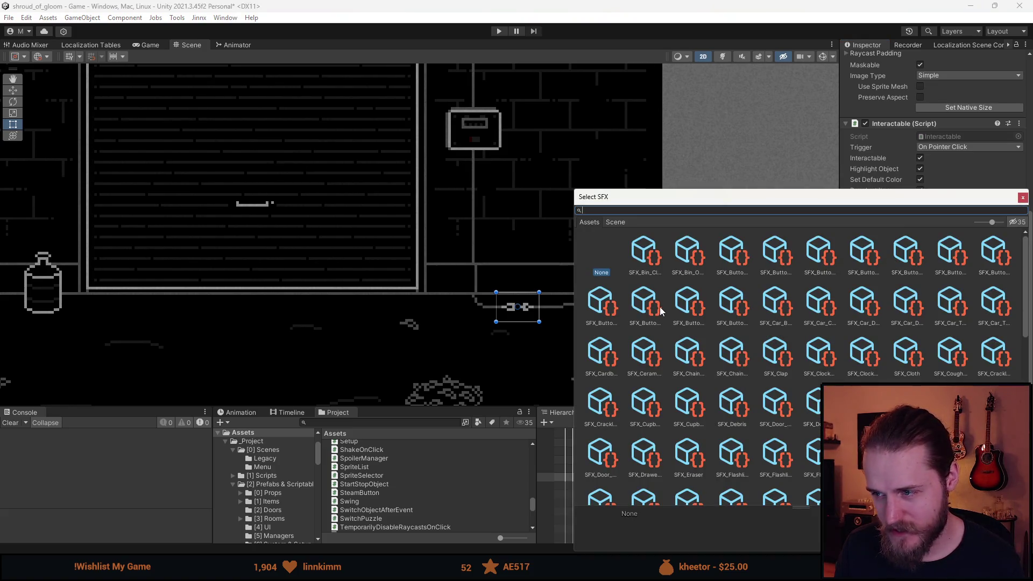
{"action": "left_click", "coordinate": [696, 273]}
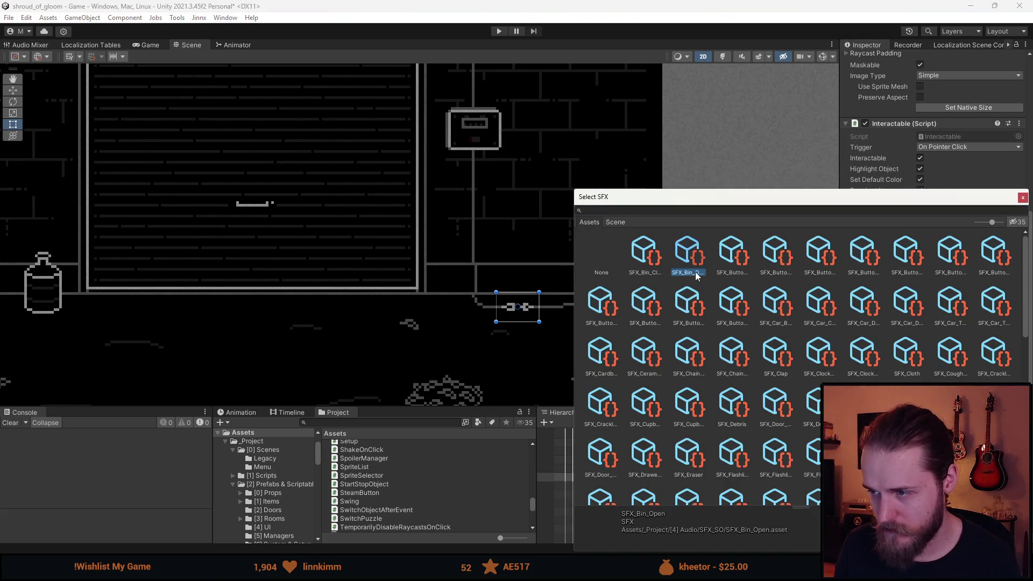
{"action": "key", "text": "Right"}
{"action": "key", "text": "Right"}
{"action": "key", "text": "Right"}
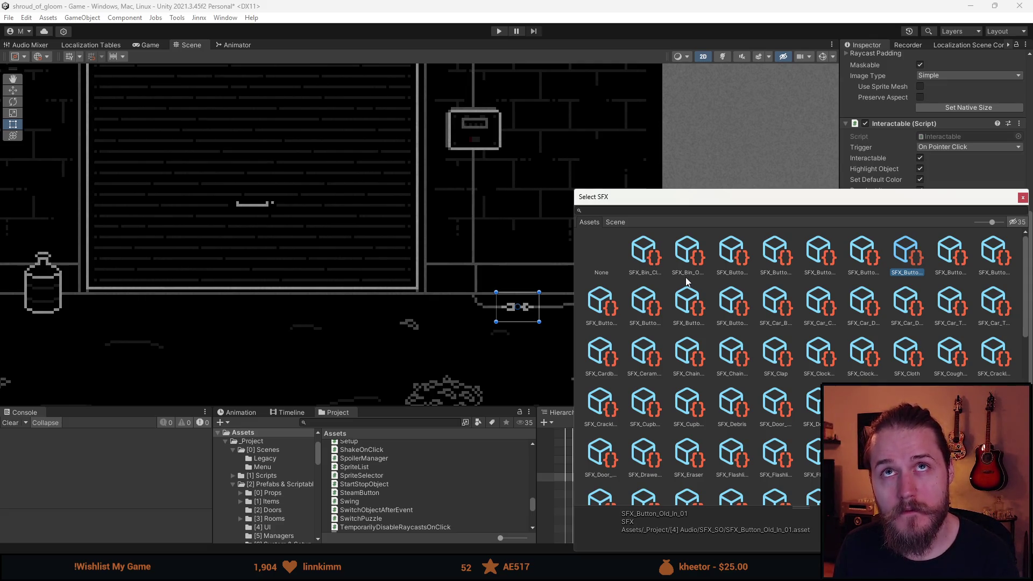
{"action": "key", "text": "Right"}
{"action": "key", "text": "Right"}
{"action": "key", "text": "Right"}
{"action": "key", "text": "Right"}
{"action": "key", "text": "Right"}
{"action": "key", "text": "Right"}
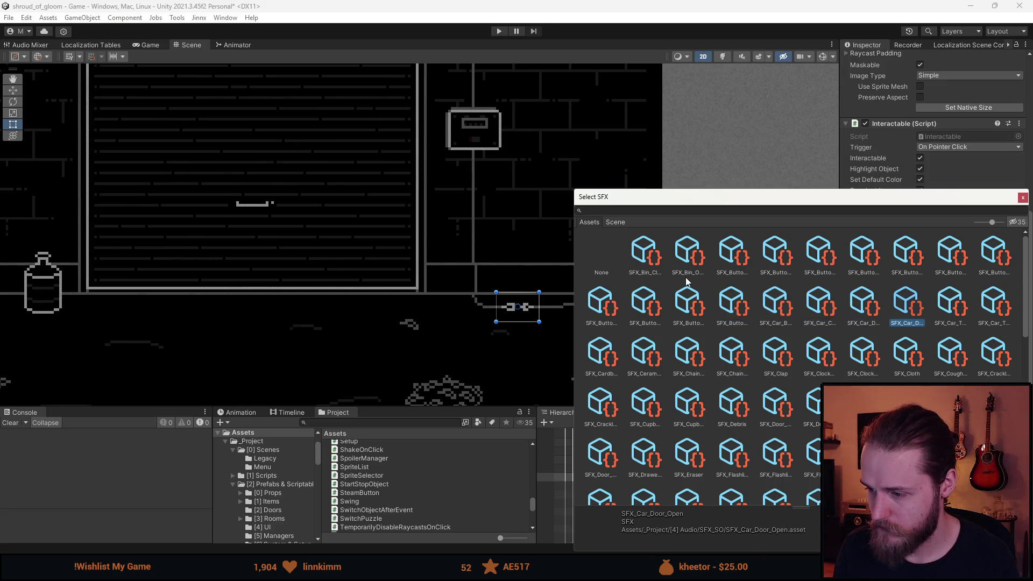
{"action": "left_click", "coordinate": [690, 318]}
{"action": "left_click", "coordinate": [659, 318]}
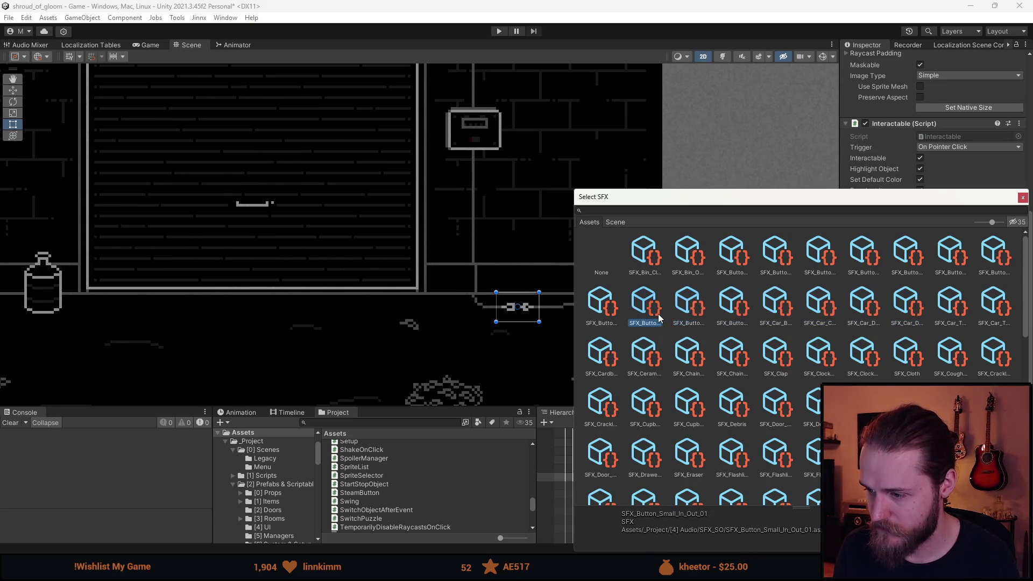
{"action": "left_click", "coordinate": [621, 319]}
{"action": "left_click", "coordinate": [863, 265]}
{"action": "key", "text": "Left"}
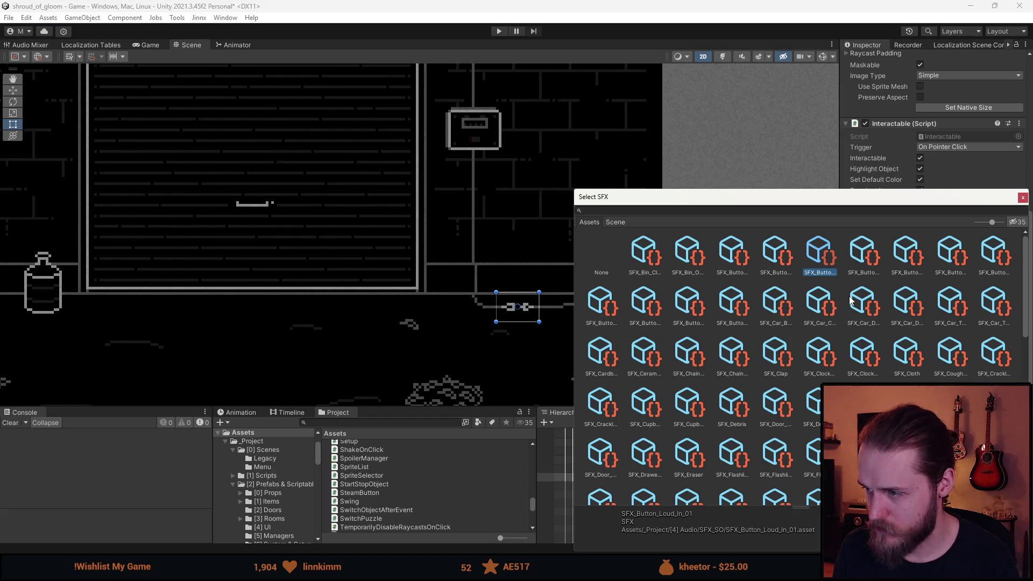
{"action": "key", "text": "Return"}
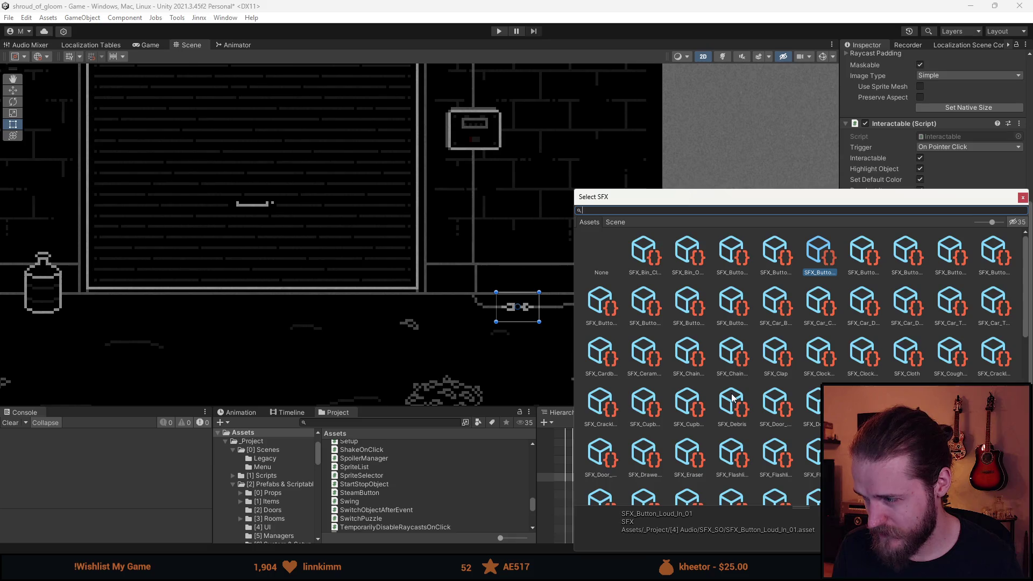
Step: Search 'bris' and assign the debris sound as the second click sound
{"action": "scroll", "coordinate": [731, 398], "scroll_direction": "down", "scroll_amount": 1}
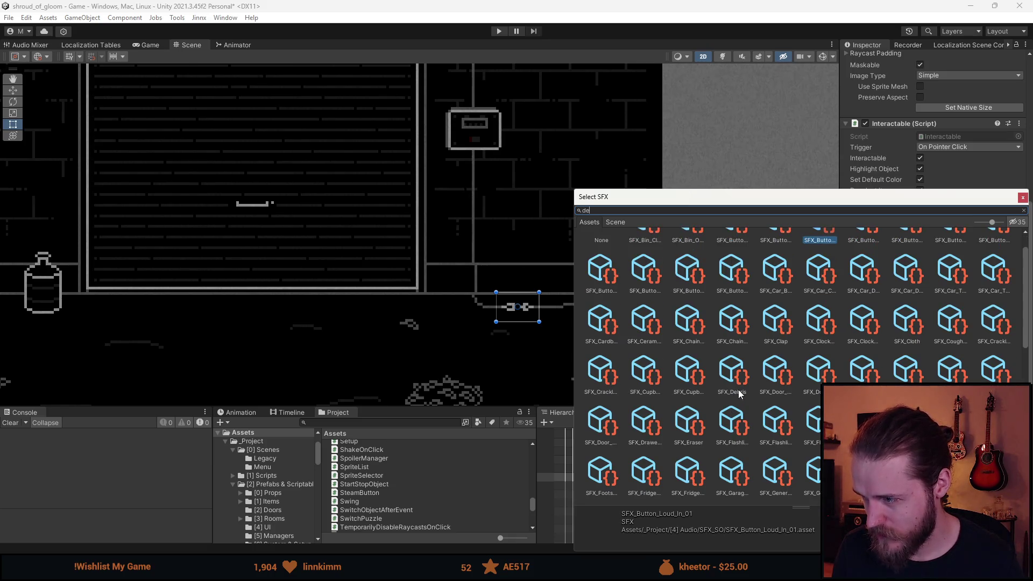
{"action": "type", "text": "bris"}
{"action": "double_click", "coordinate": [657, 263]}
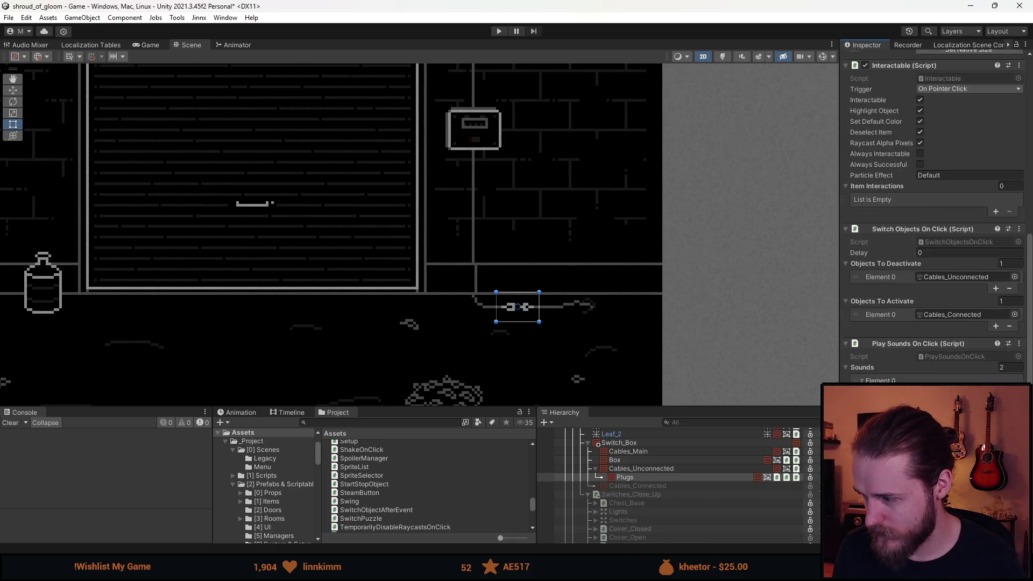
Step: Zoom the Scene view out and enter Play mode from the toolbar
{"action": "scroll", "coordinate": [936, 215], "scroll_direction": "down", "scroll_amount": 1}
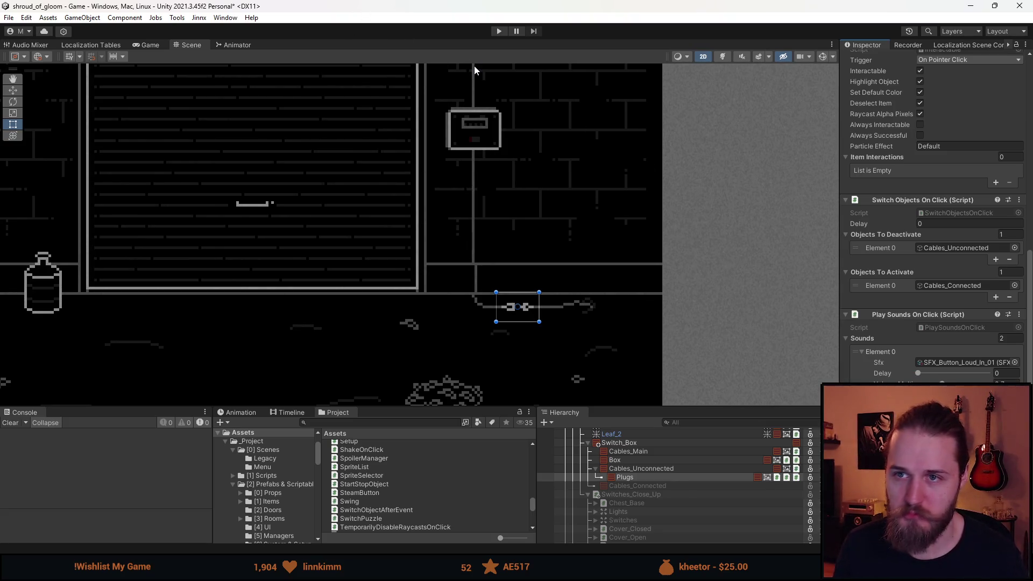
{"action": "scroll", "coordinate": [451, 123], "scroll_direction": "down", "scroll_amount": 3}
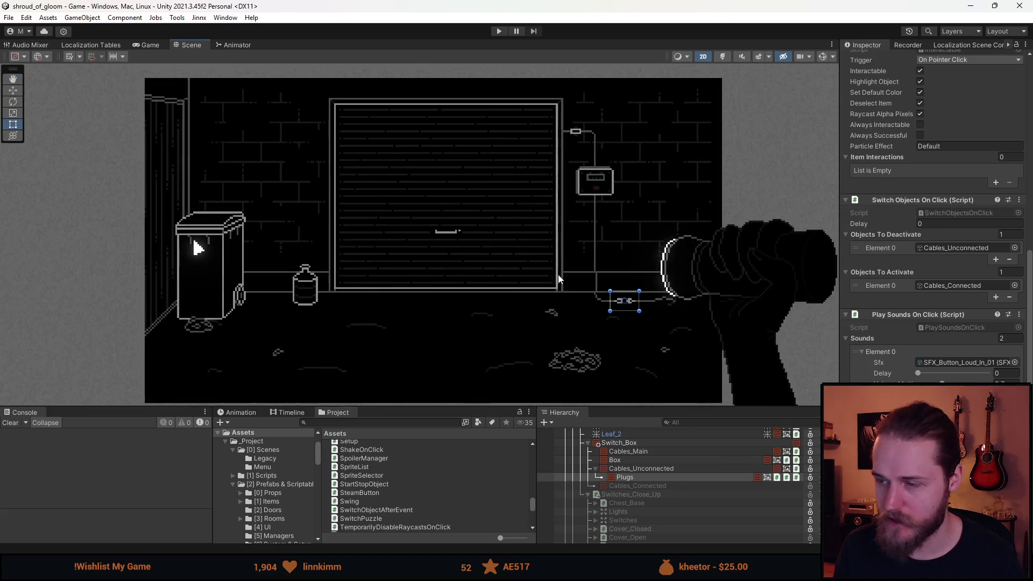
{"action": "left_click", "coordinate": [503, 33]}
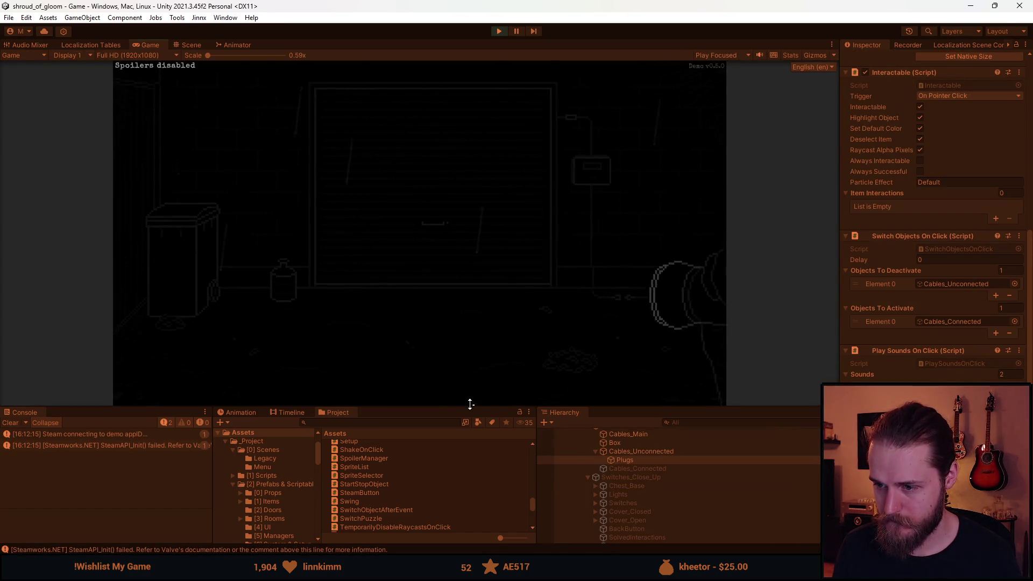
Step: Enlarge the Game view, click the plug to connect the cables, then stop the game
{"action": "left_click_drag", "start_coordinate": [465, 408], "coordinate": [466, 490]}
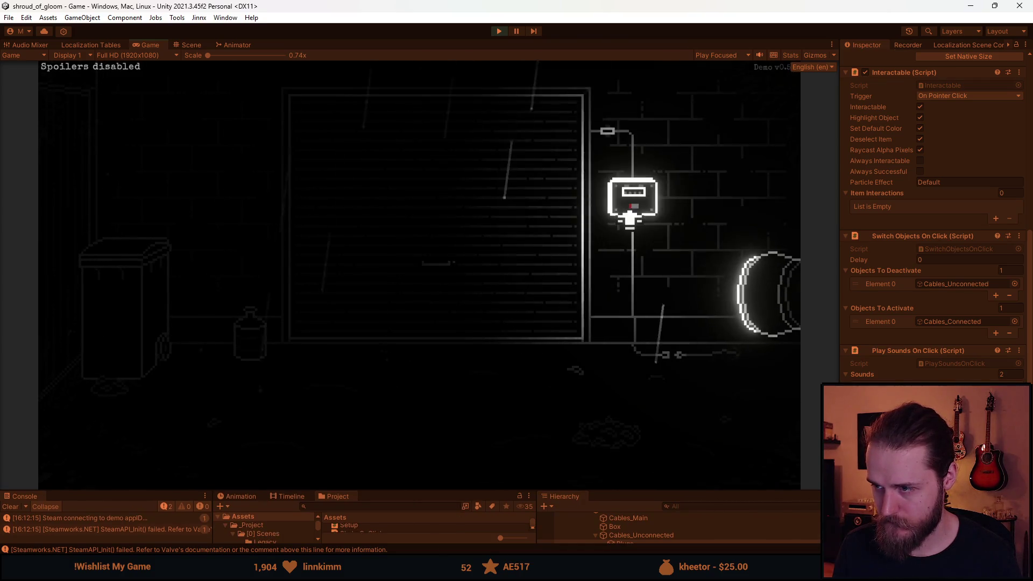
{"action": "left_click", "coordinate": [680, 359]}
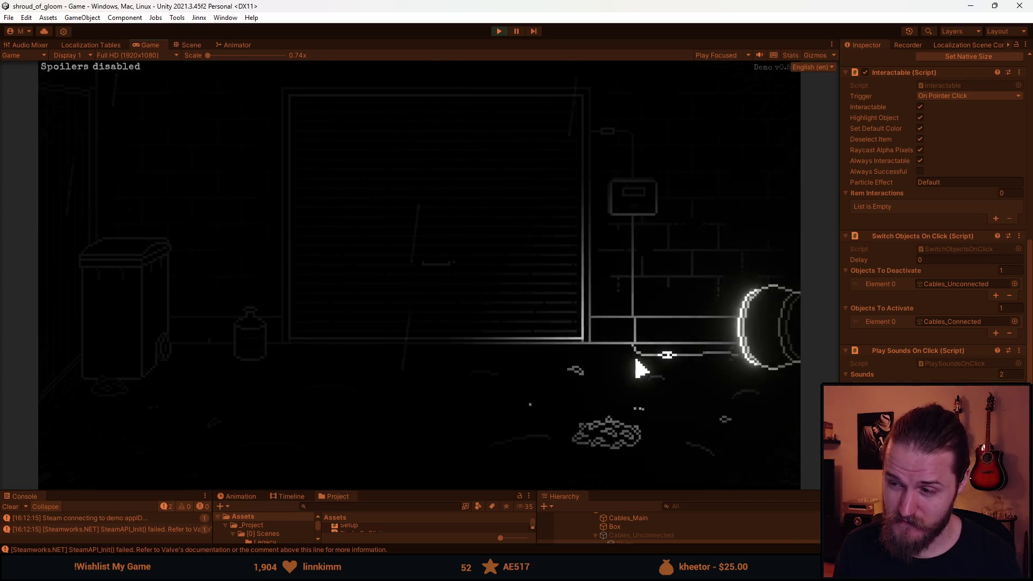
{"action": "key", "text": "alt+Tab"}
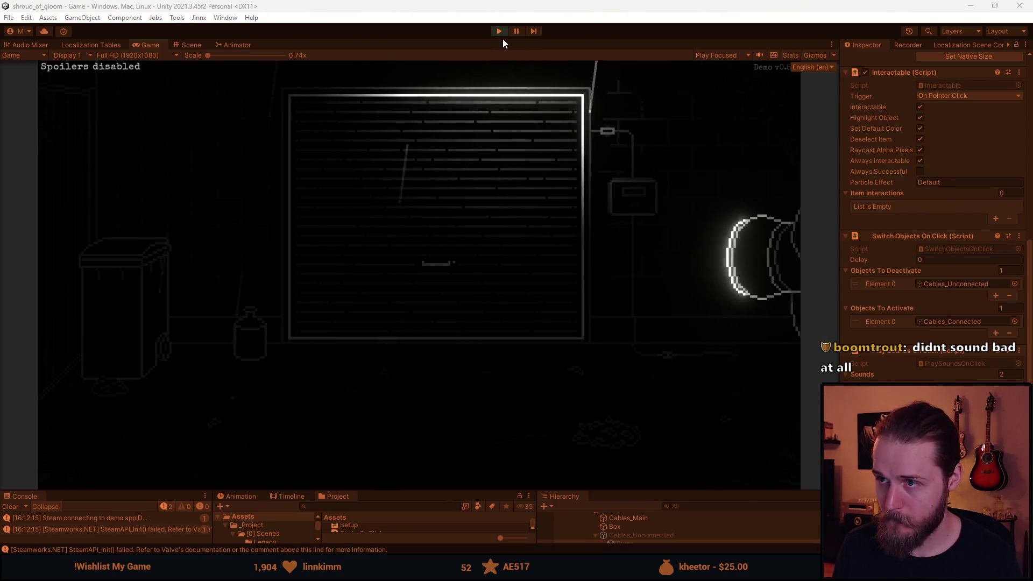
{"action": "left_click", "coordinate": [501, 31]}
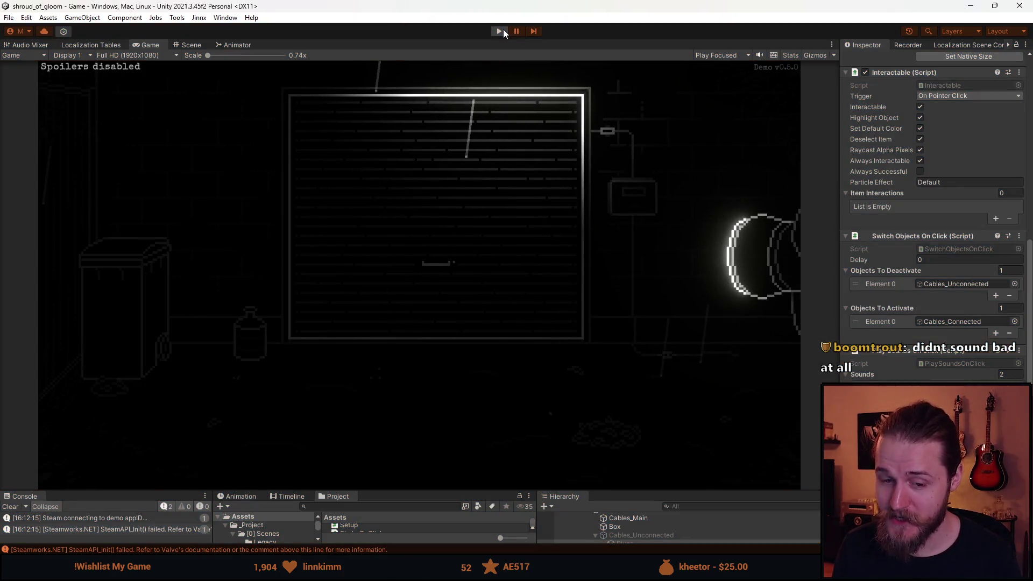
Step: Replay the scene, click the plug and break the debris pile, then stop the game
{"action": "left_click", "coordinate": [500, 32]}
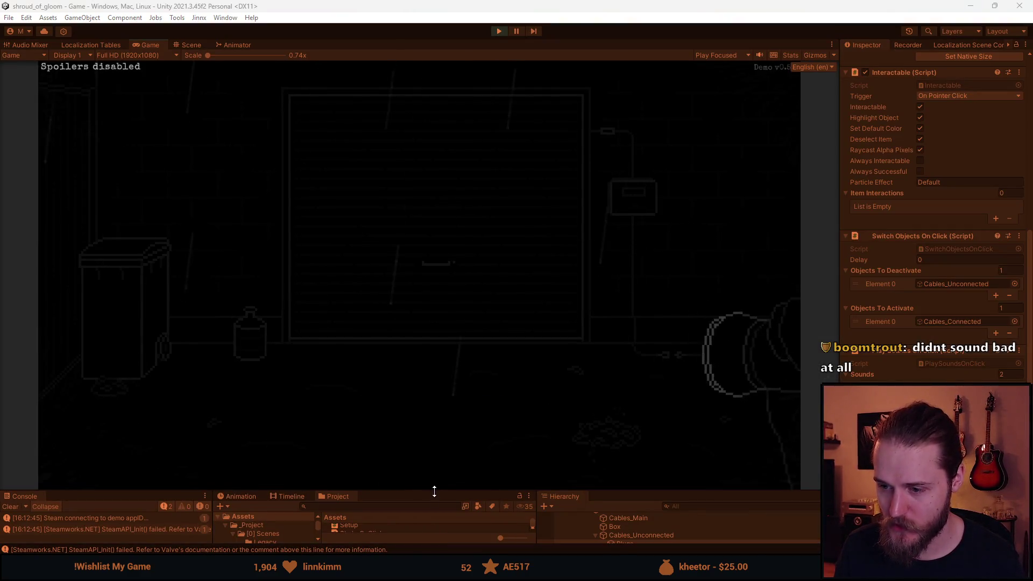
{"action": "mouse_move", "coordinate": [433, 490]}
{"action": "left_mouse_down"}
{"action": "mouse_move", "coordinate": [422, 414]}
{"action": "mouse_move", "coordinate": [425, 508]}
{"action": "left_mouse_up"}
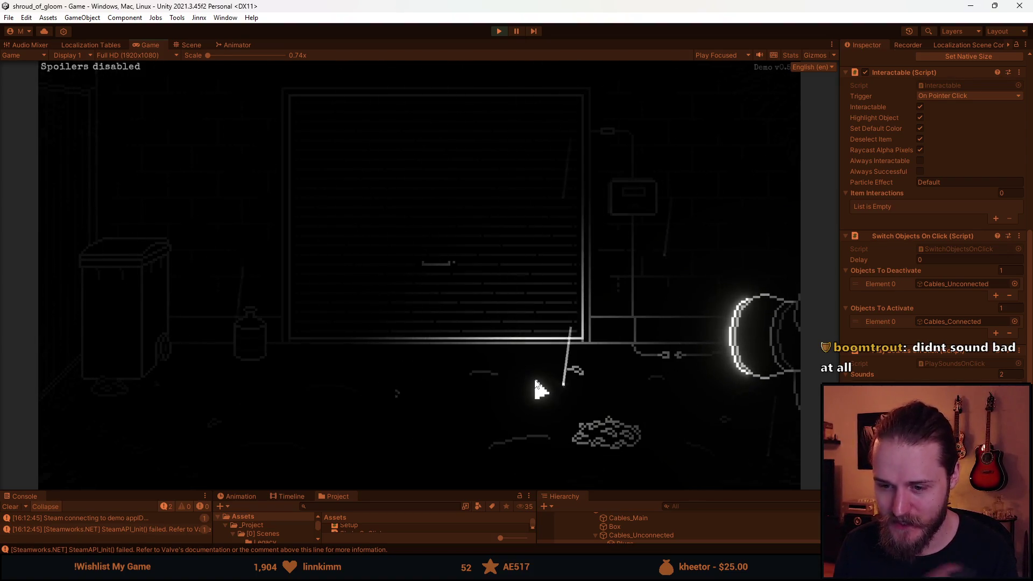
{"action": "left_click", "coordinate": [662, 358]}
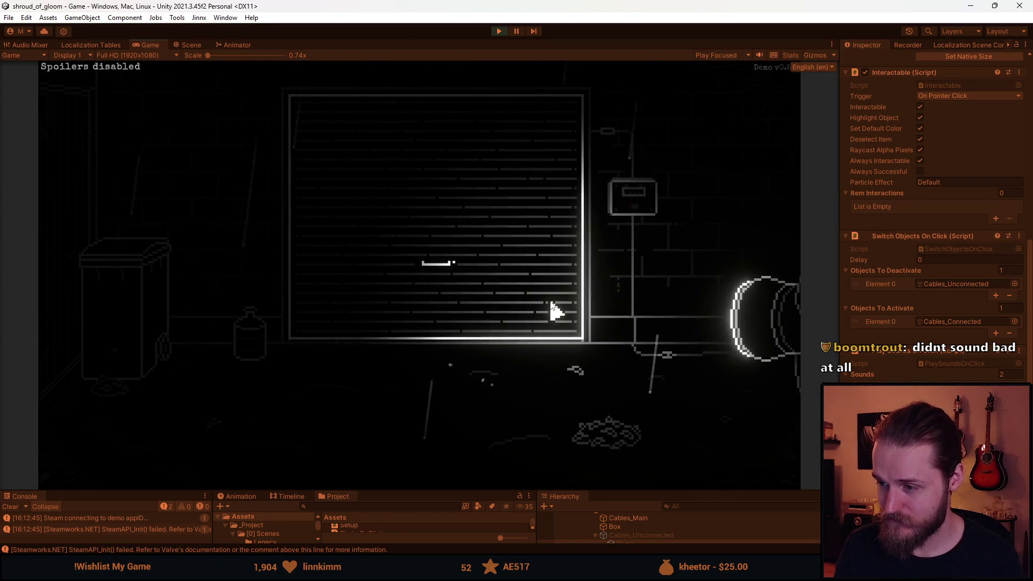
{"action": "left_click", "coordinate": [624, 439]}
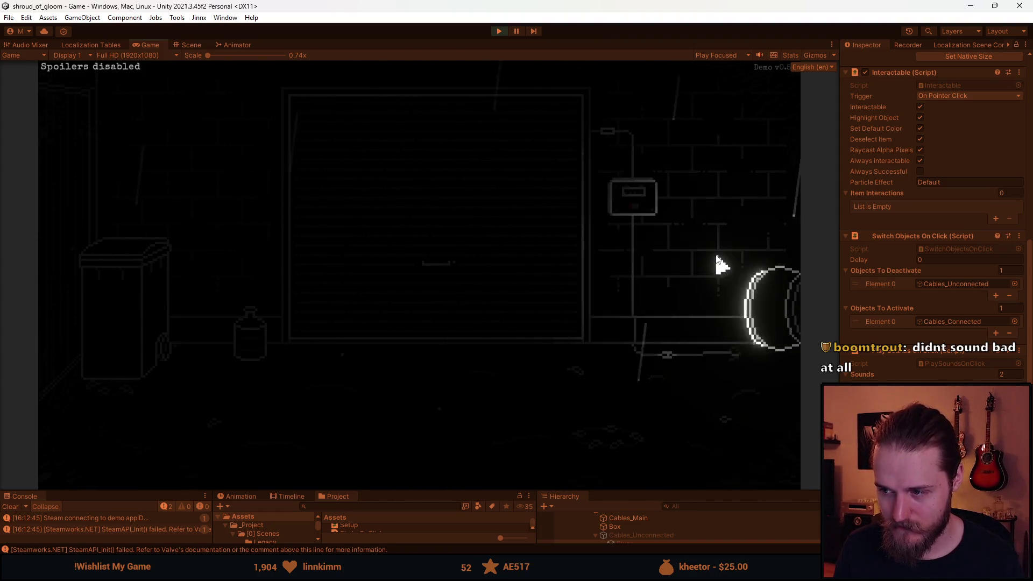
{"action": "left_click", "coordinate": [501, 34]}
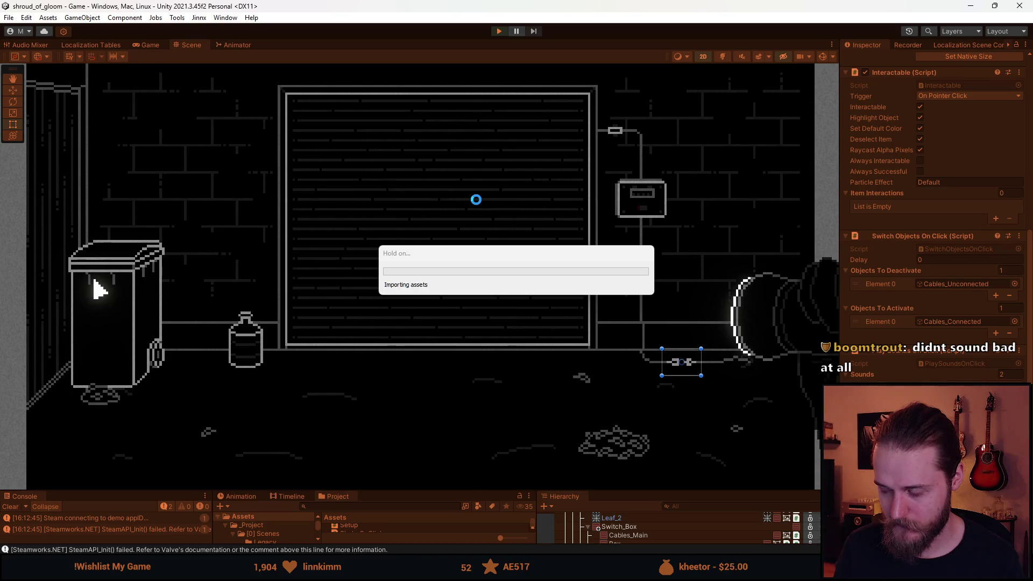
Step: Start play mode with Ctrl+P, connect the plug cables twice, nudge the bottle, then stop
{"action": "key", "text": "ctrl+p"}
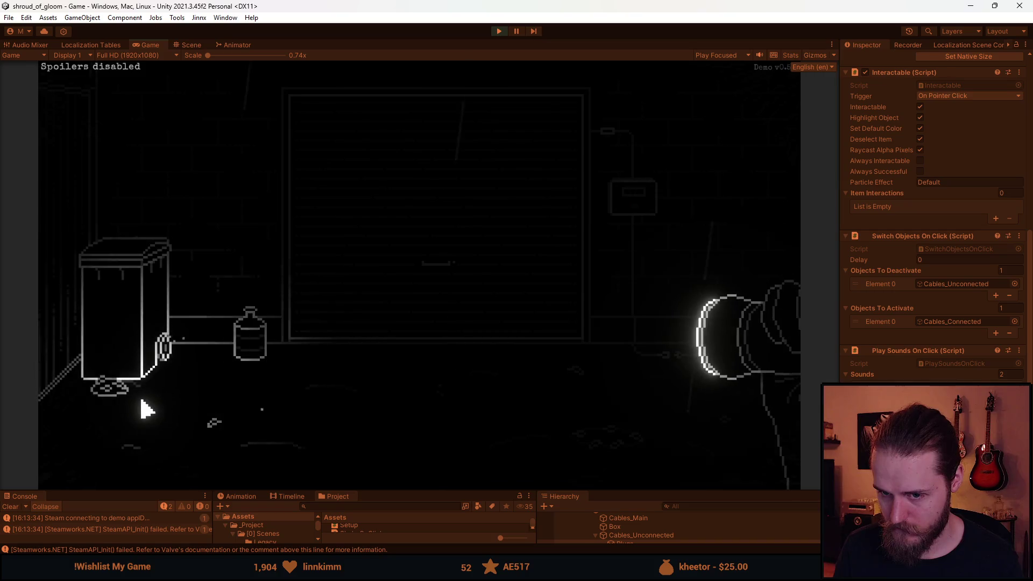
{"action": "left_click", "coordinate": [685, 365]}
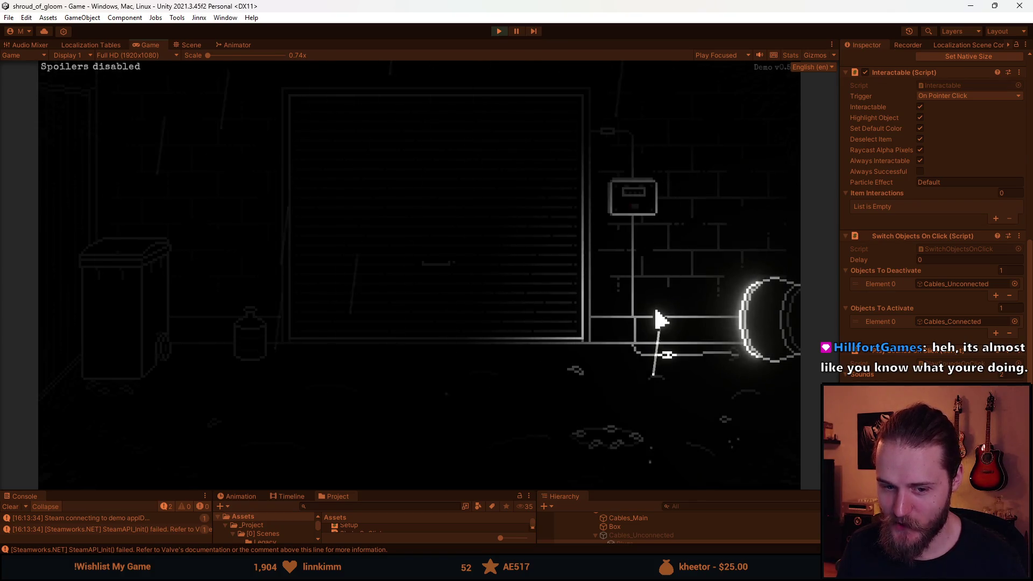
{"action": "left_click", "coordinate": [264, 355]}
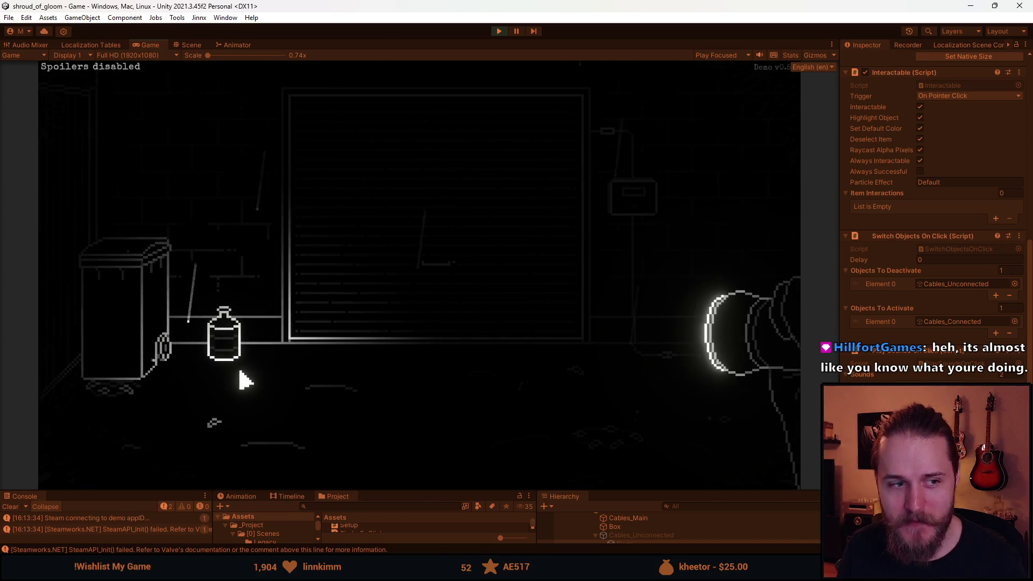
{"action": "left_click", "coordinate": [671, 359]}
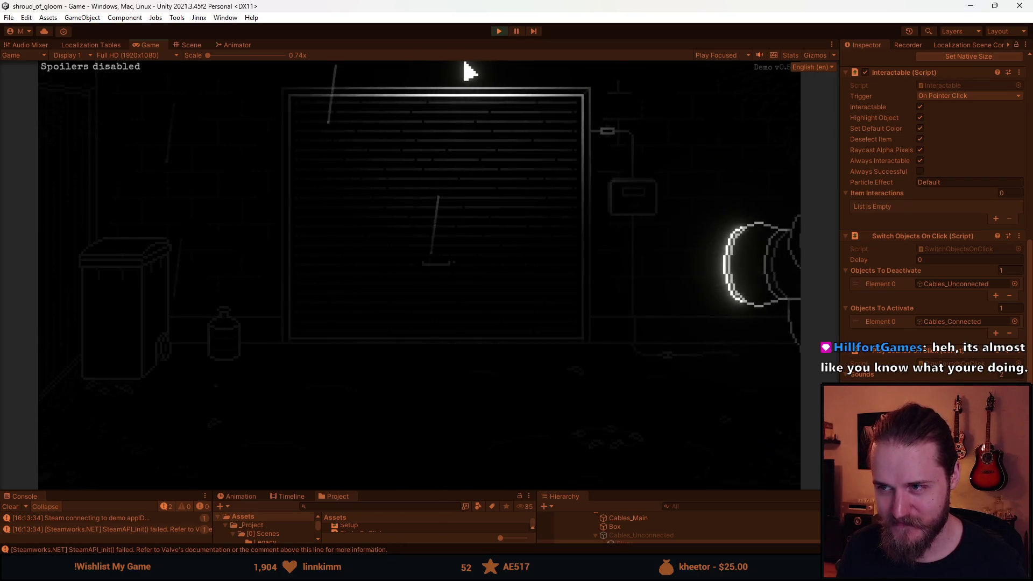
{"action": "left_click", "coordinate": [504, 31]}
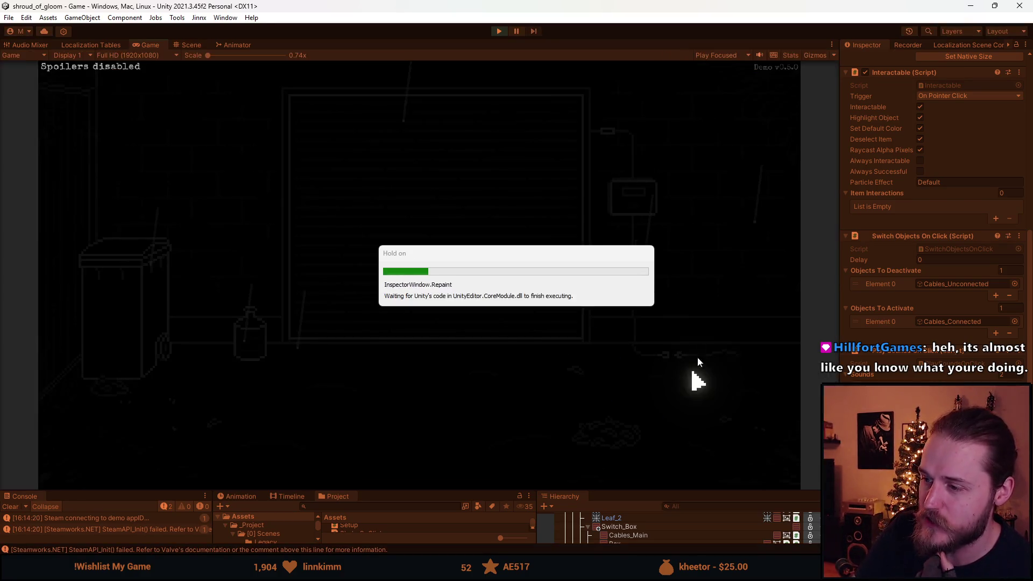
Step: Plug in the cable to light the lamp, toggle it again, and zoom into the wall box
{"action": "left_click", "coordinate": [751, 308]}
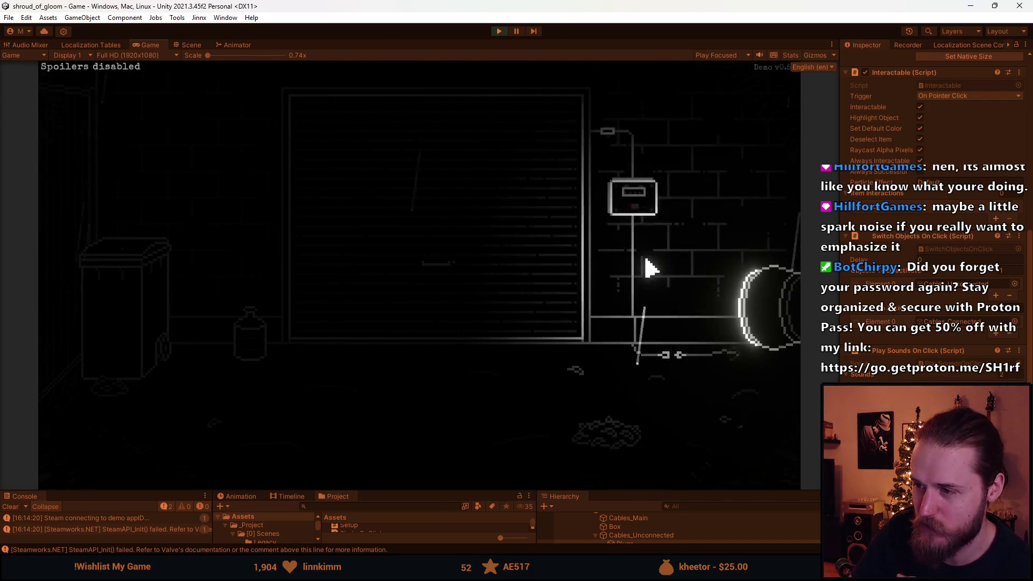
{"action": "left_click", "coordinate": [674, 366]}
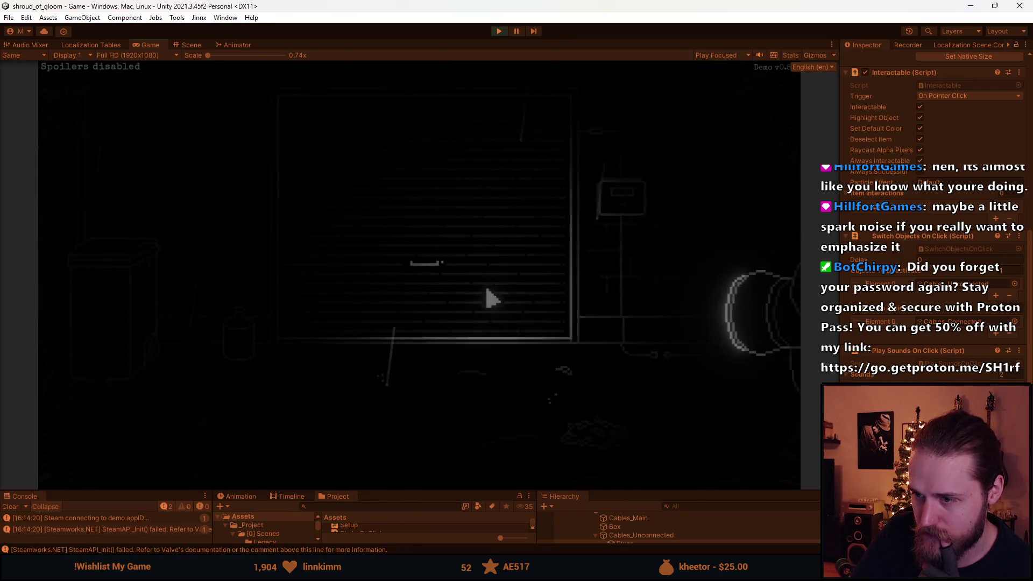
{"action": "left_click", "coordinate": [634, 221]}
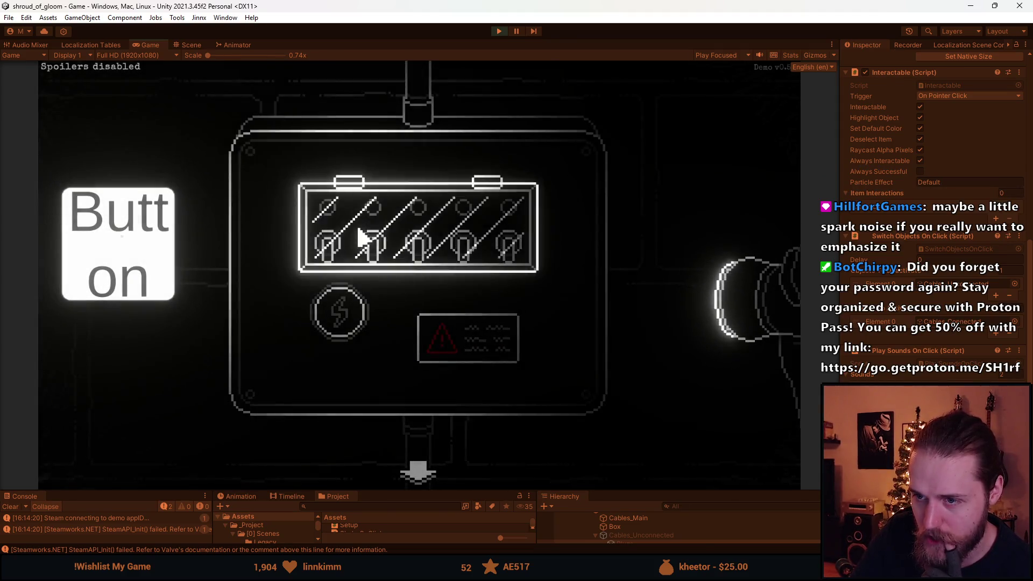
Step: Open the switch box glass cover, then walk through neighbouring rooms back to the garage shutter room
{"action": "left_click", "coordinate": [365, 239]}
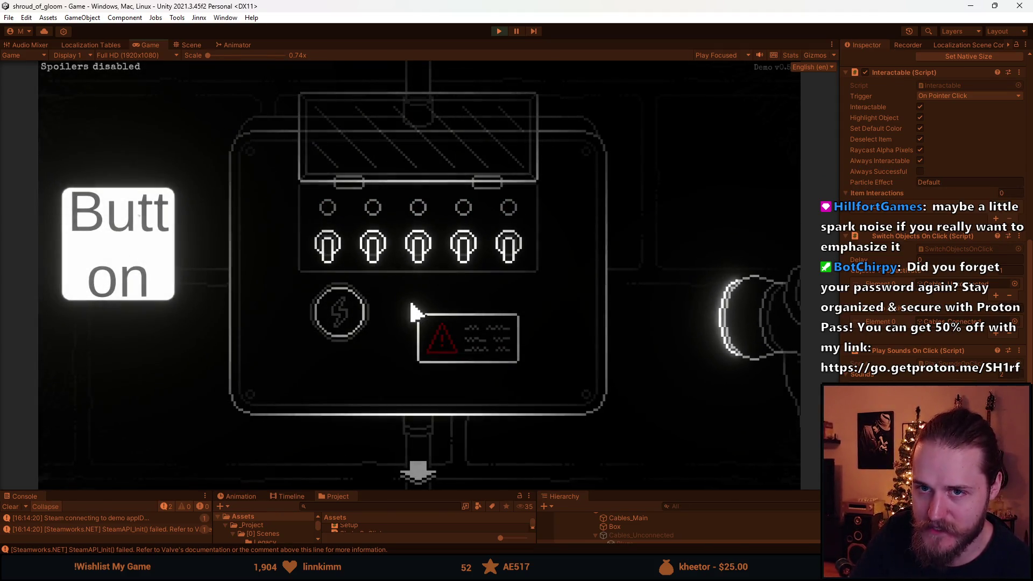
{"action": "left_click", "coordinate": [419, 473]}
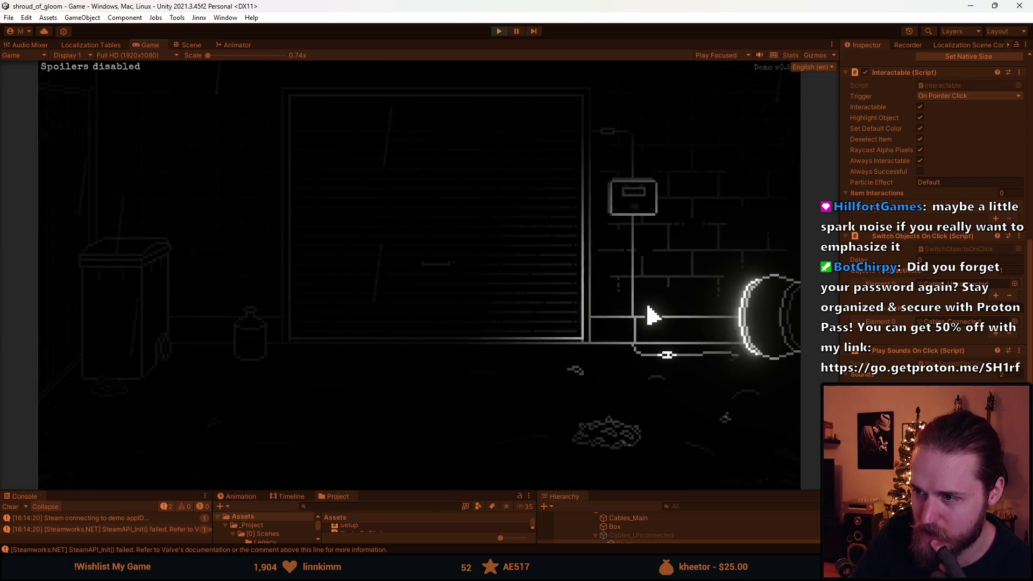
{"action": "left_click", "coordinate": [733, 215]}
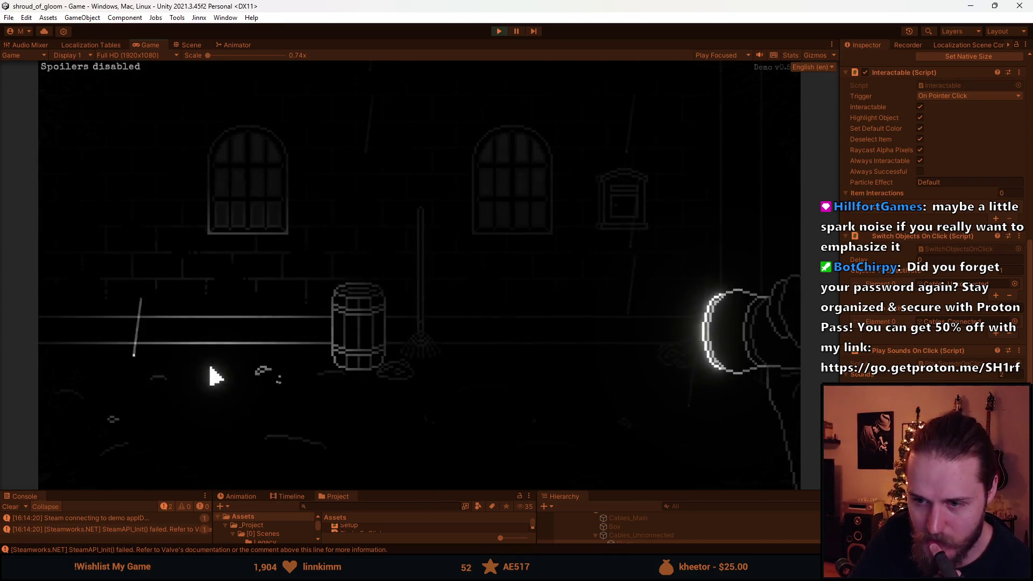
{"action": "left_click", "coordinate": [760, 230]}
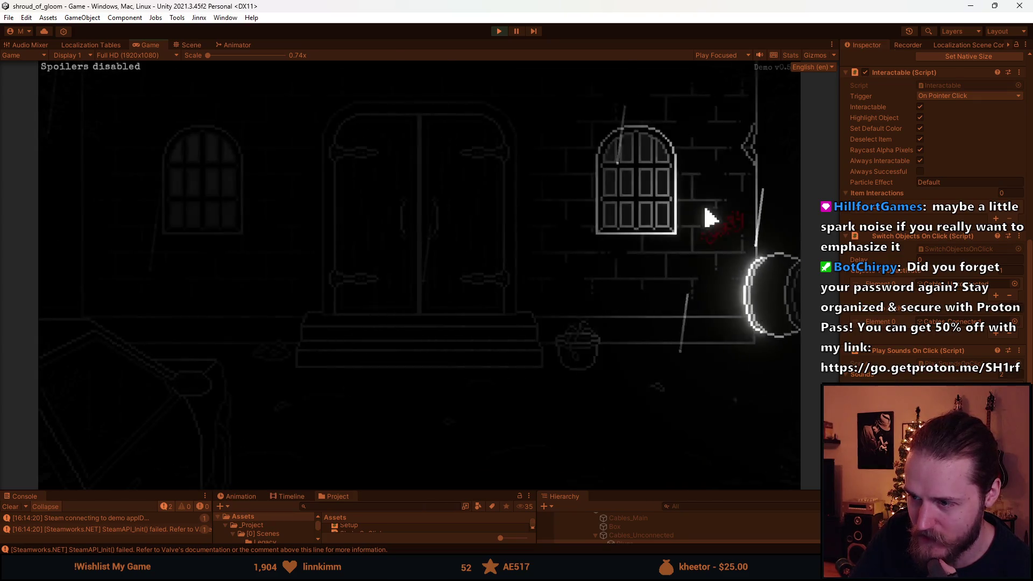
{"action": "left_click", "coordinate": [119, 196]}
{"action": "left_click", "coordinate": [78, 215]}
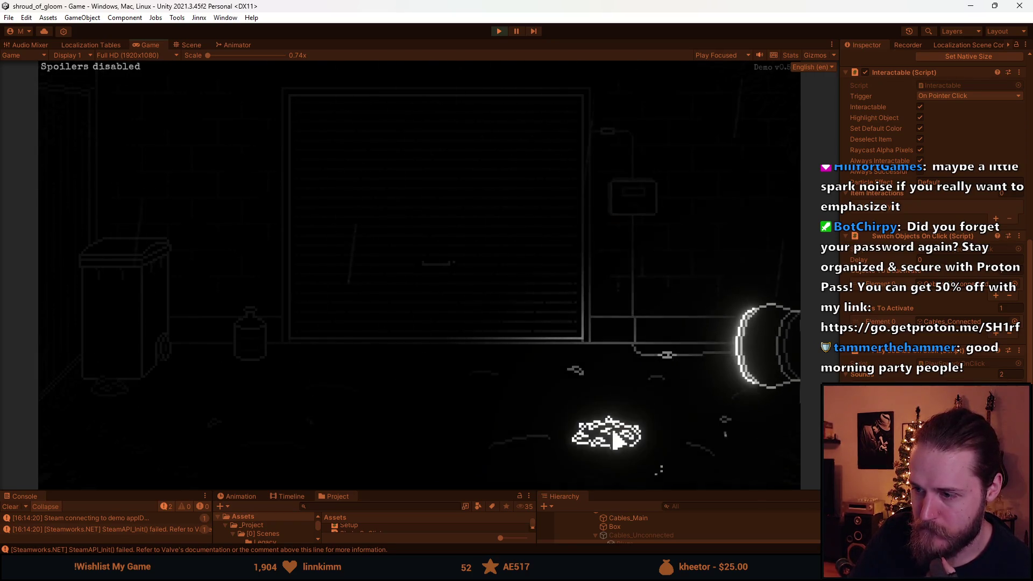
Step: Carry the loose cable end toward the garage door, revisit the switch box, then exit play mode
{"action": "left_click_drag", "start_coordinate": [620, 375], "coordinate": [630, 251]}
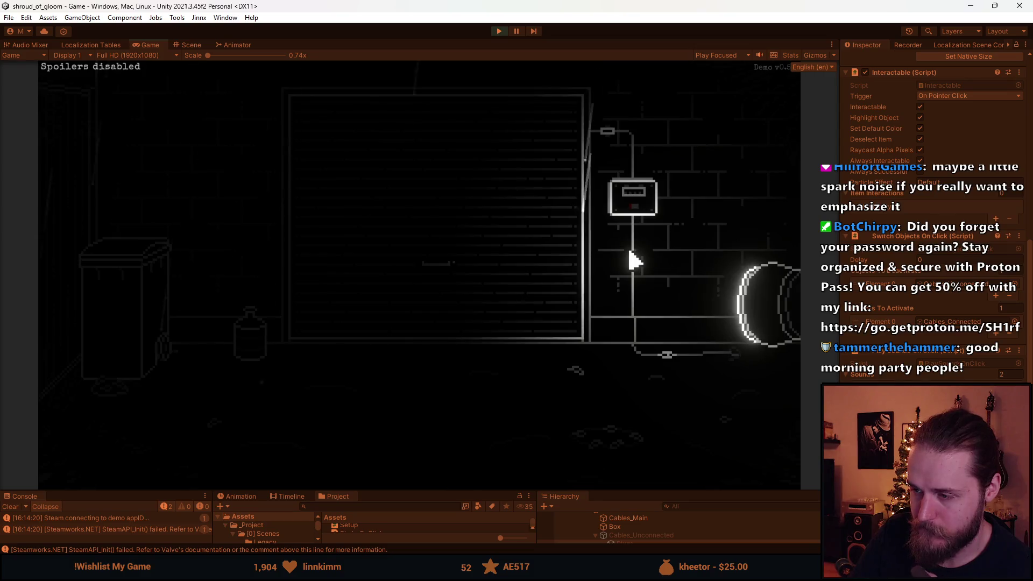
{"action": "mouse_move", "coordinate": [702, 365]}
{"action": "left_mouse_down"}
{"action": "mouse_move", "coordinate": [742, 360]}
{"action": "mouse_move", "coordinate": [560, 320]}
{"action": "mouse_move", "coordinate": [468, 313]}
{"action": "left_mouse_up"}
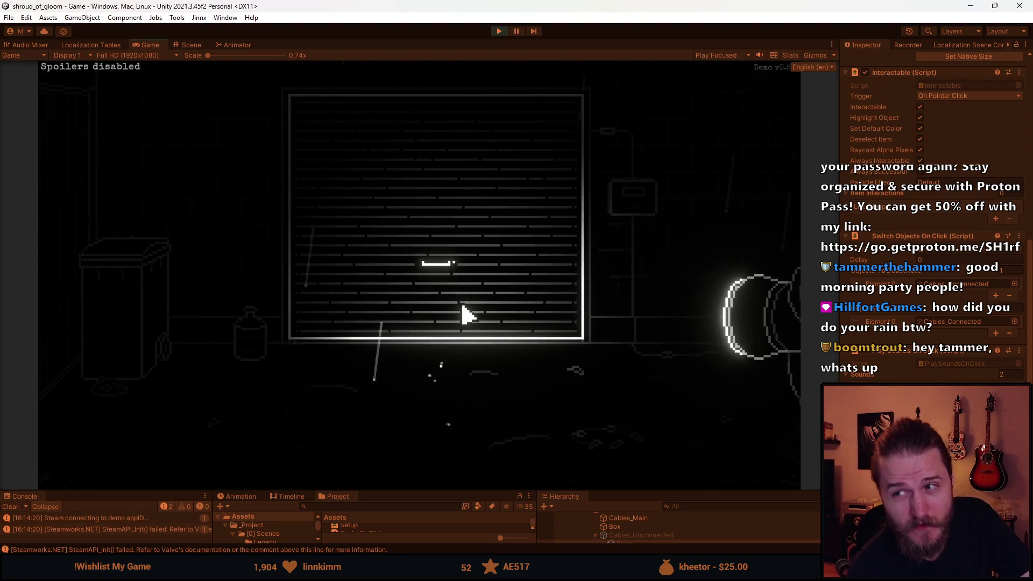
{"action": "left_click", "coordinate": [639, 189]}
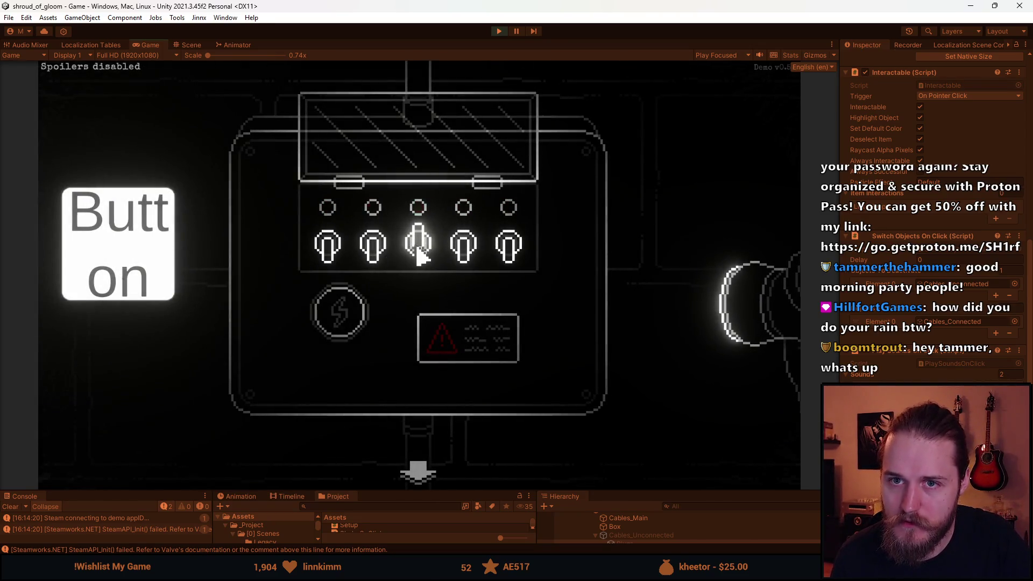
{"action": "left_click", "coordinate": [422, 476]}
{"action": "key", "text": "Escape"}
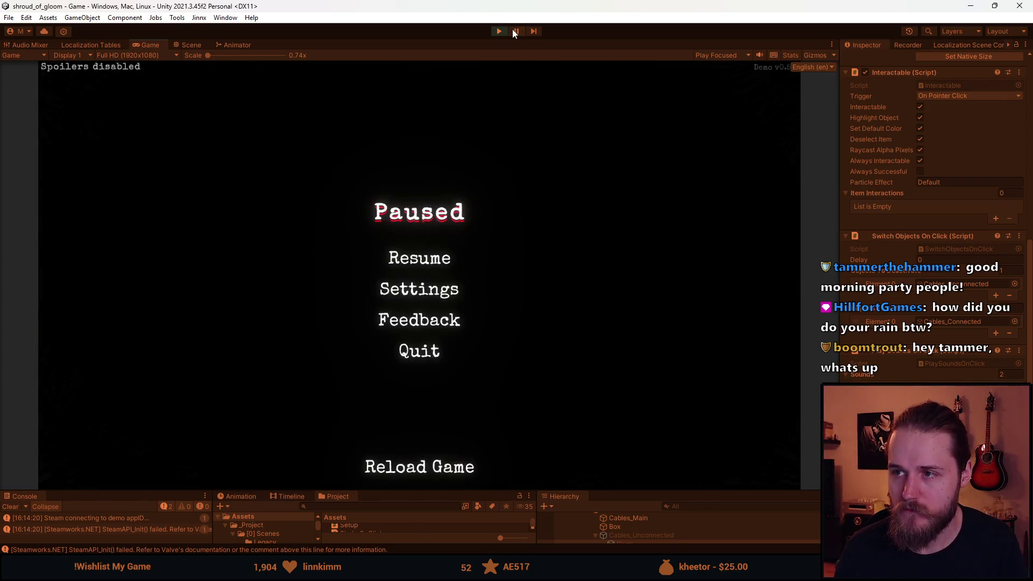
{"action": "key", "text": "ctrl+p"}
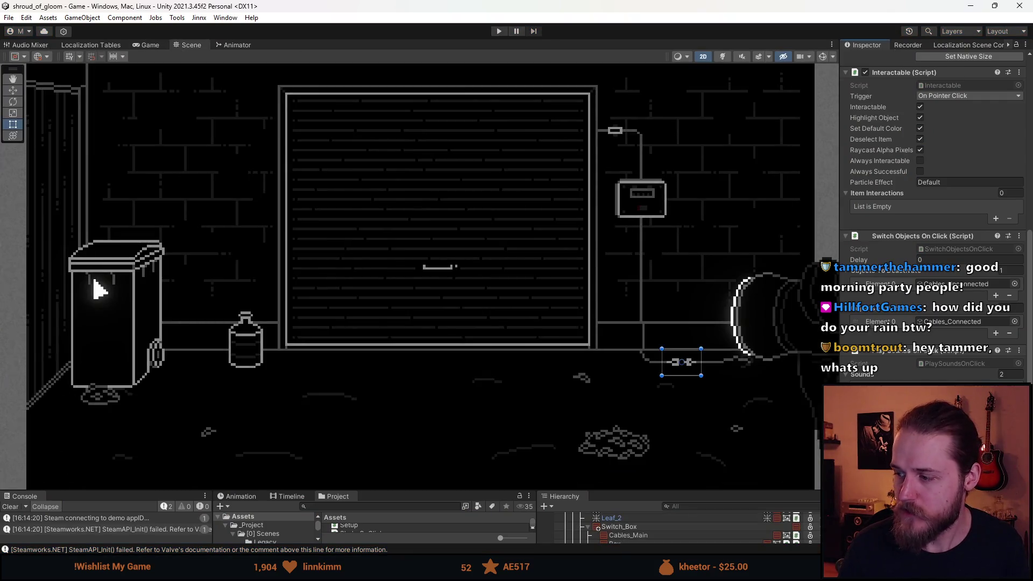
Step: Assign SFX_Lamp to the new Sounds slot and enter Play mode to hear it
{"action": "left_click", "coordinate": [1014, 395]}
{"action": "type", "text": "spark"}
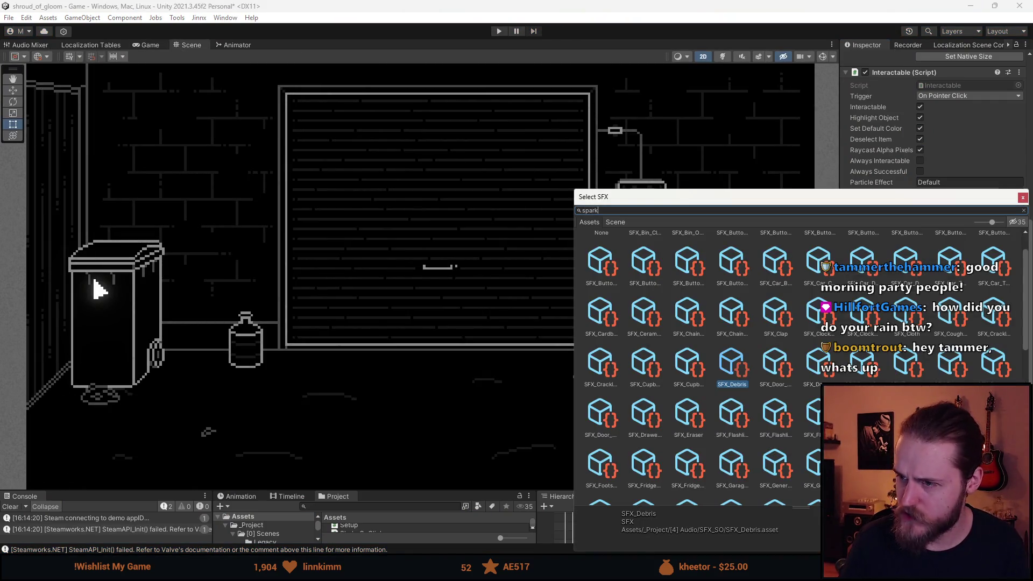
{"action": "double_click", "coordinate": [647, 260]}
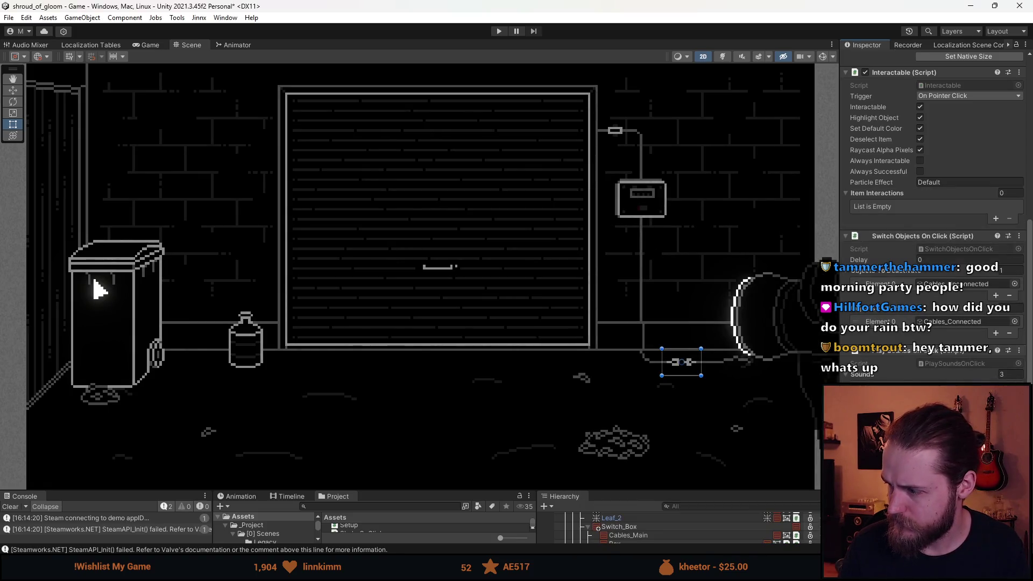
{"action": "scroll", "coordinate": [933, 215], "scroll_direction": "down", "scroll_amount": 3}
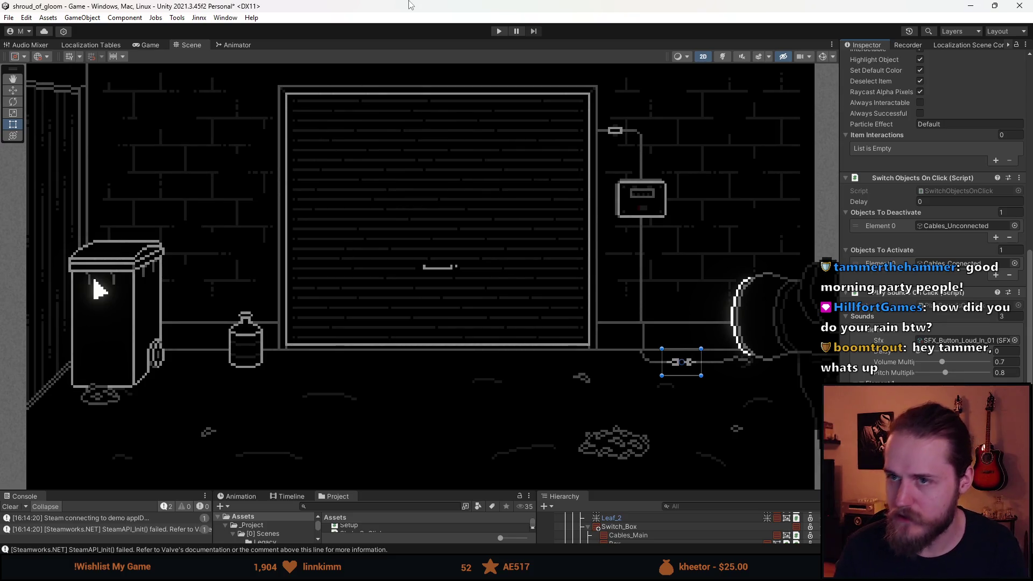
{"action": "left_click", "coordinate": [499, 31]}
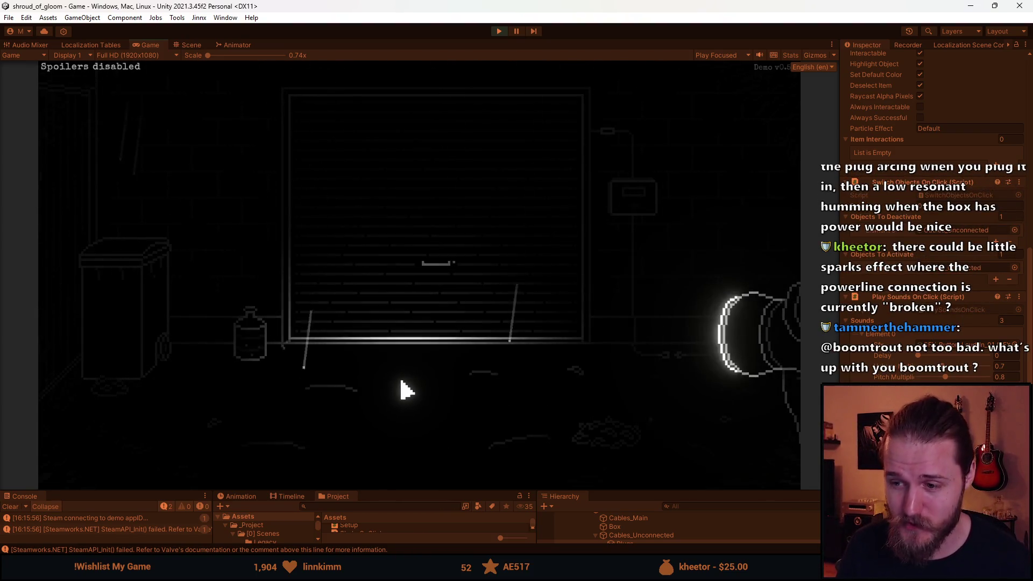
Step: Restart play mode, plug the cable ends together to hear the sounds, then exit to scene editing
{"action": "left_click", "coordinate": [499, 30]}
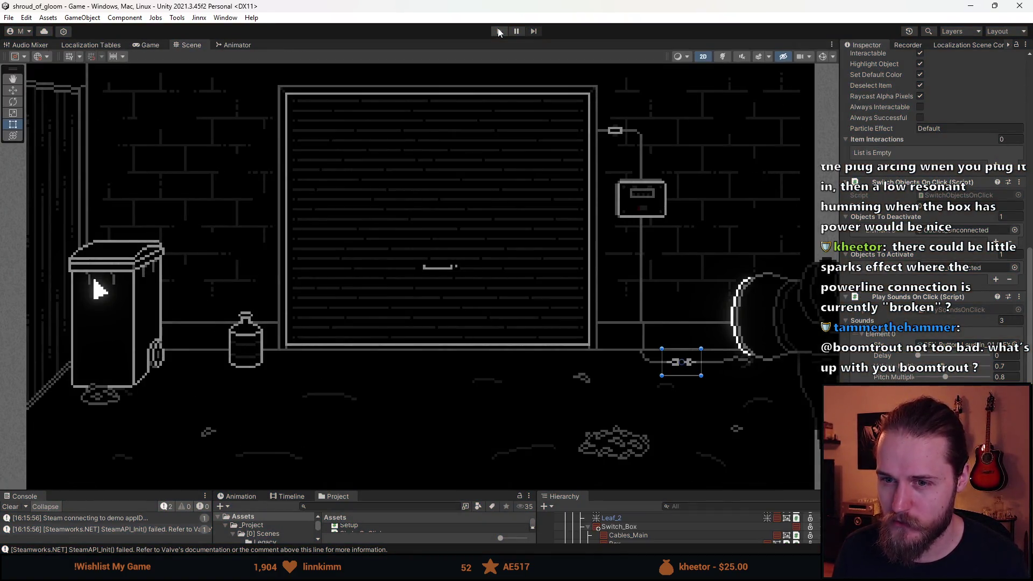
{"action": "left_click", "coordinate": [499, 31]}
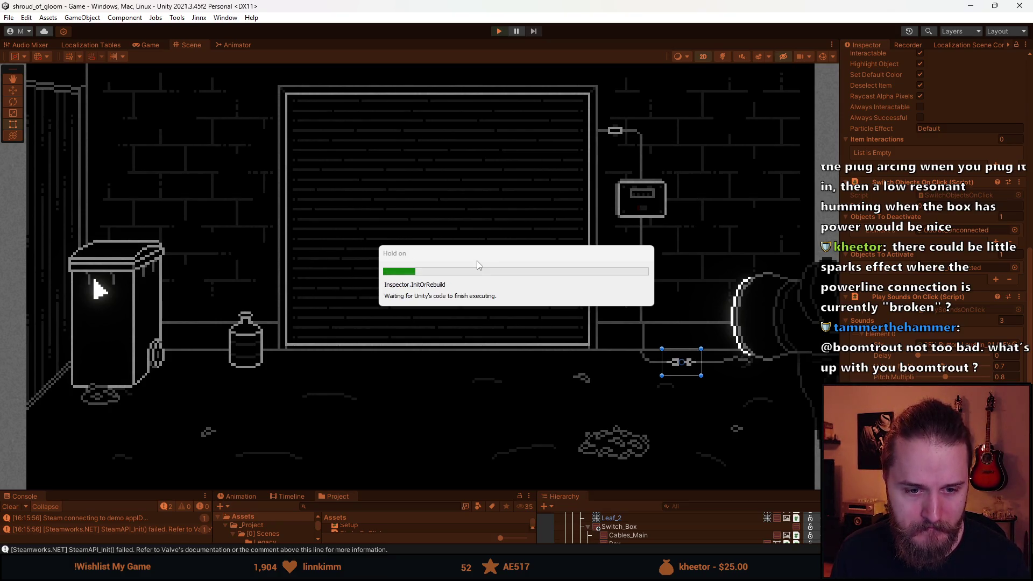
{"action": "left_click", "coordinate": [673, 359]}
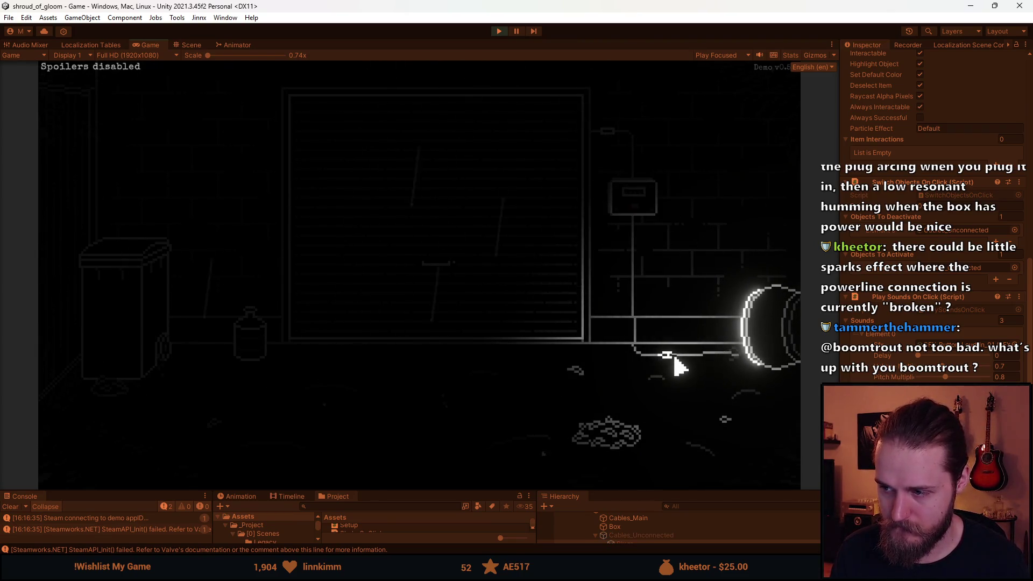
{"action": "key", "text": "Escape"}
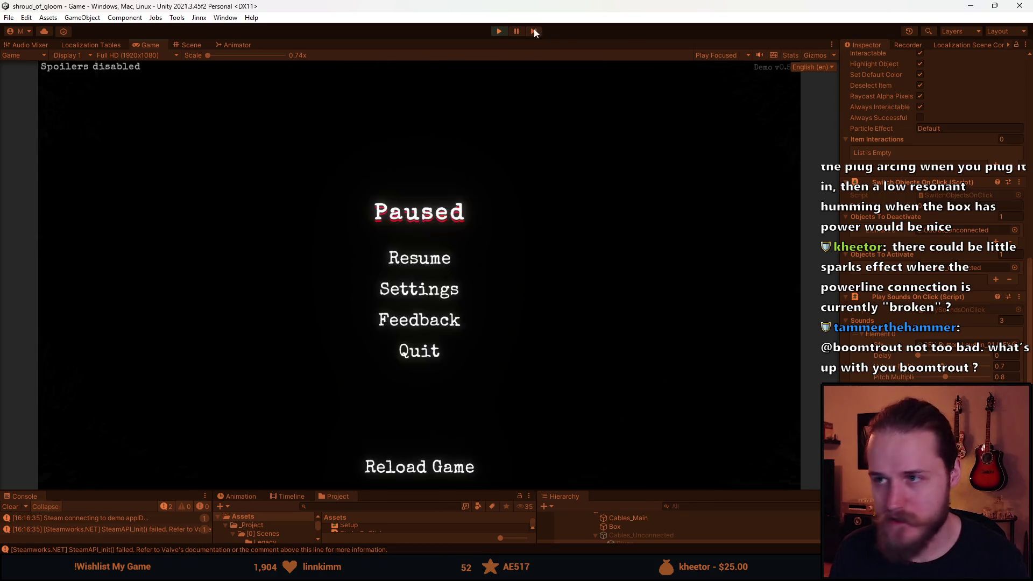
{"action": "left_click", "coordinate": [502, 31]}
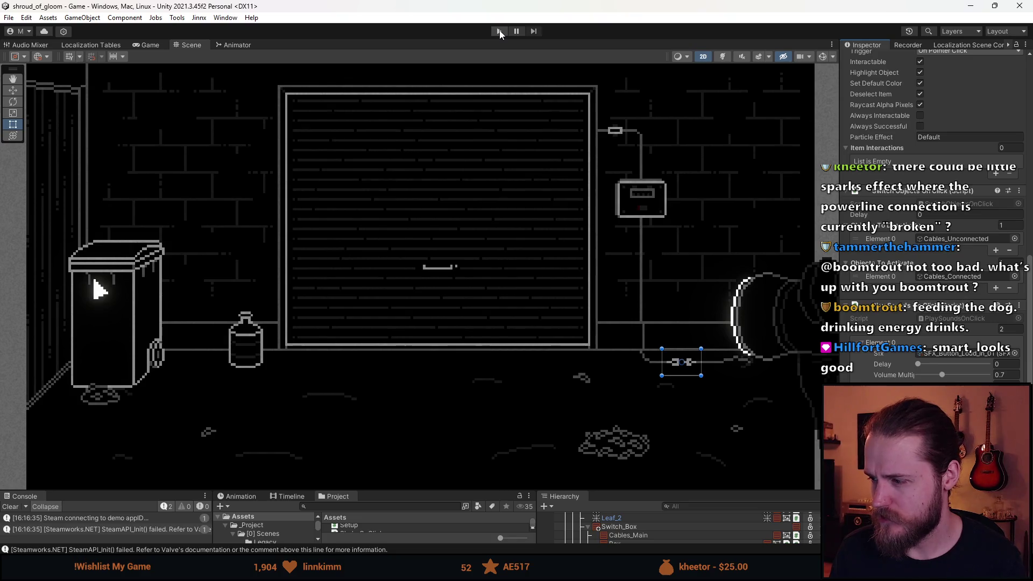
{"action": "scroll", "coordinate": [893, 278], "scroll_direction": "up", "scroll_amount": 3}
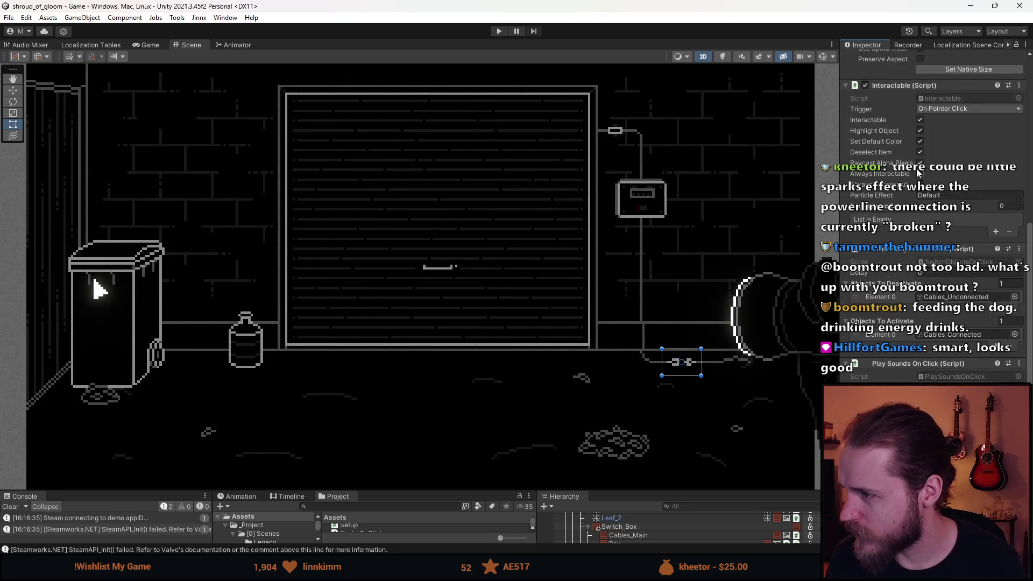
{"action": "left_click", "coordinate": [500, 31]}
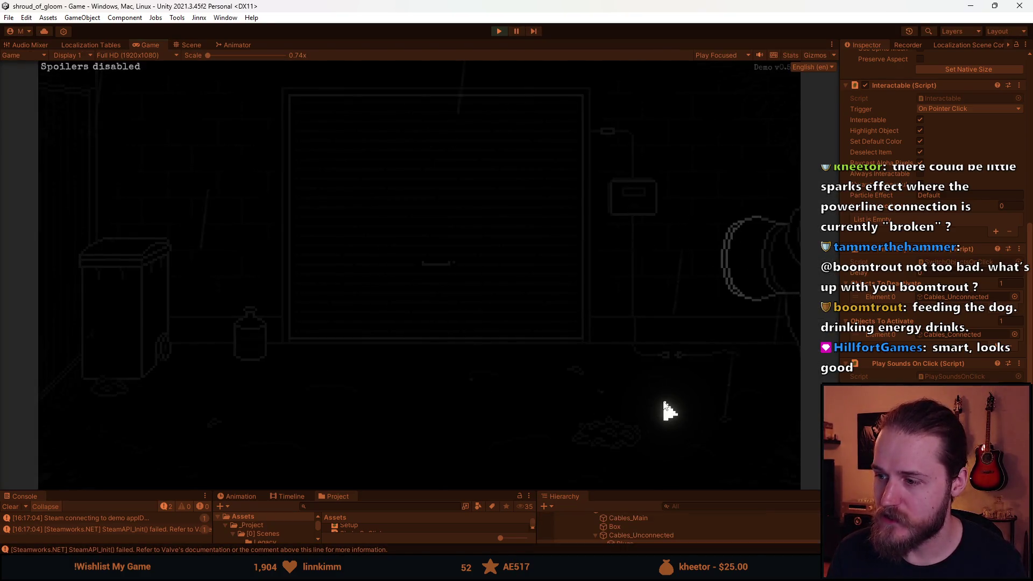
{"action": "left_click", "coordinate": [747, 350]}
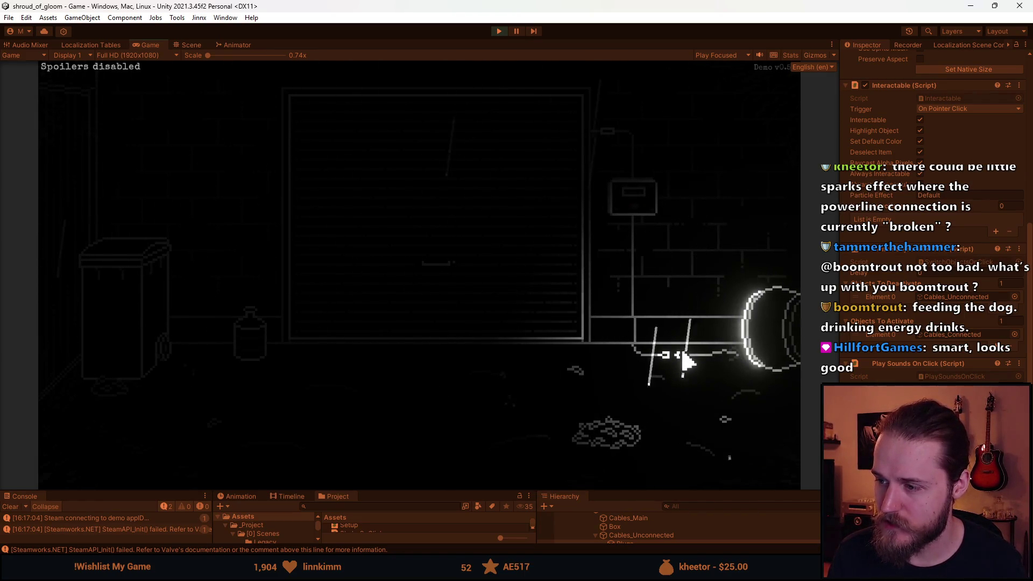
{"action": "key", "text": "Escape"}
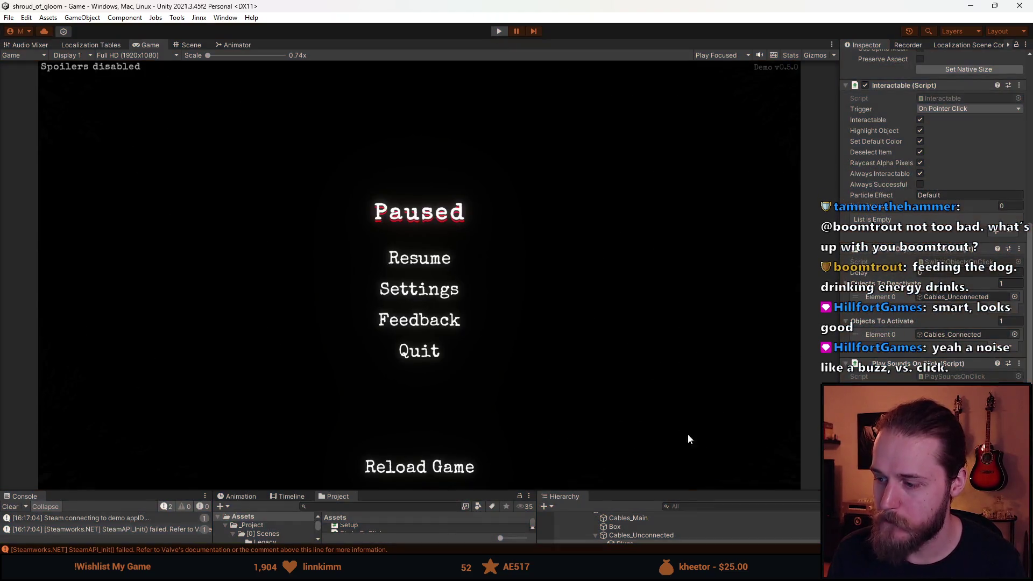
{"action": "key", "text": "ctrl+p"}
{"action": "left_click", "coordinate": [653, 462]}
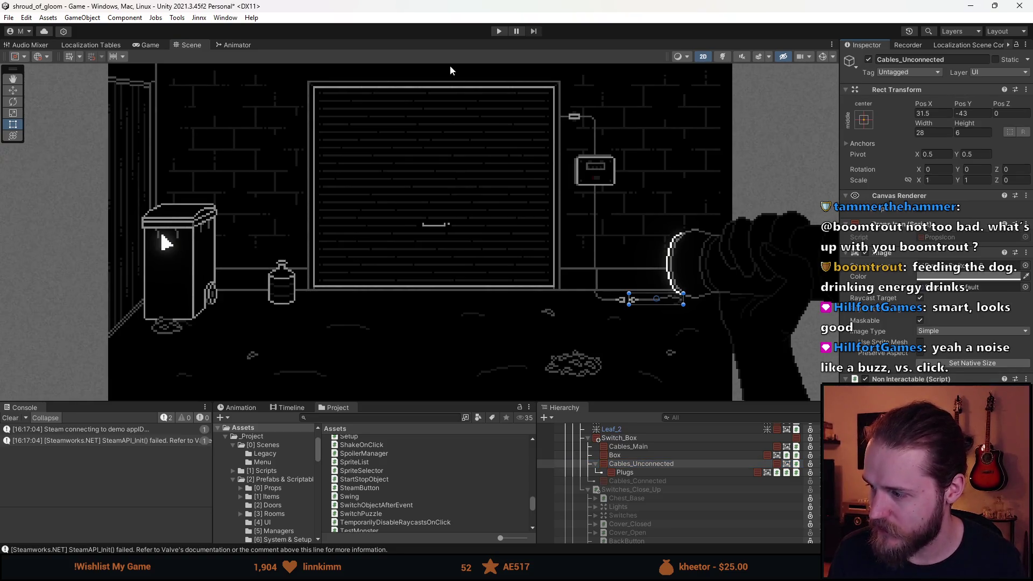
Step: Enter Play mode to test the garage alley scene
{"action": "left_click", "coordinate": [501, 31]}
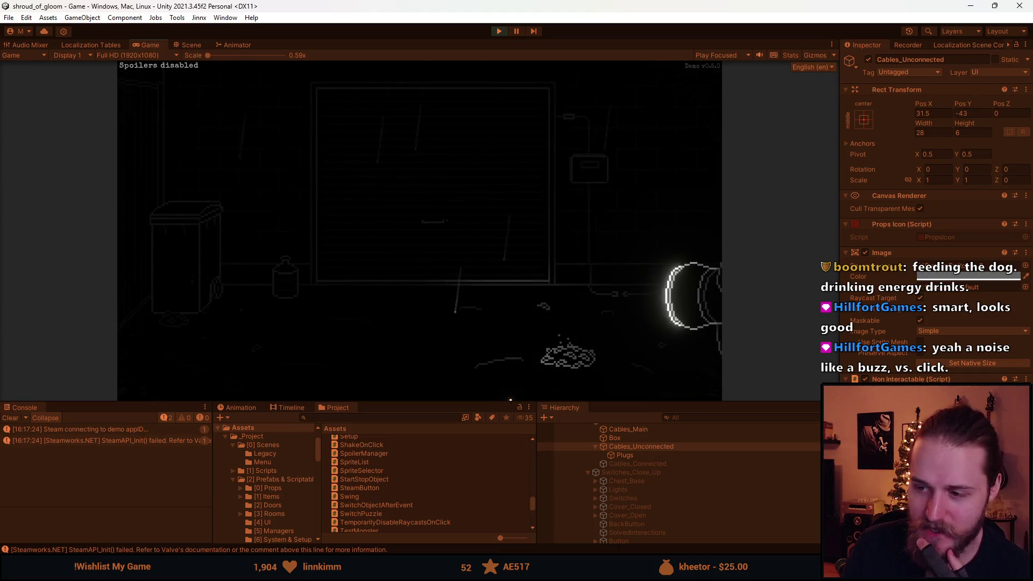
Step: Enlarge the Game view by lowering the bottom-panel divider, then resume the paused game
{"action": "left_click_drag", "start_coordinate": [436, 402], "coordinate": [441, 490]}
{"action": "left_click", "coordinate": [424, 259]}
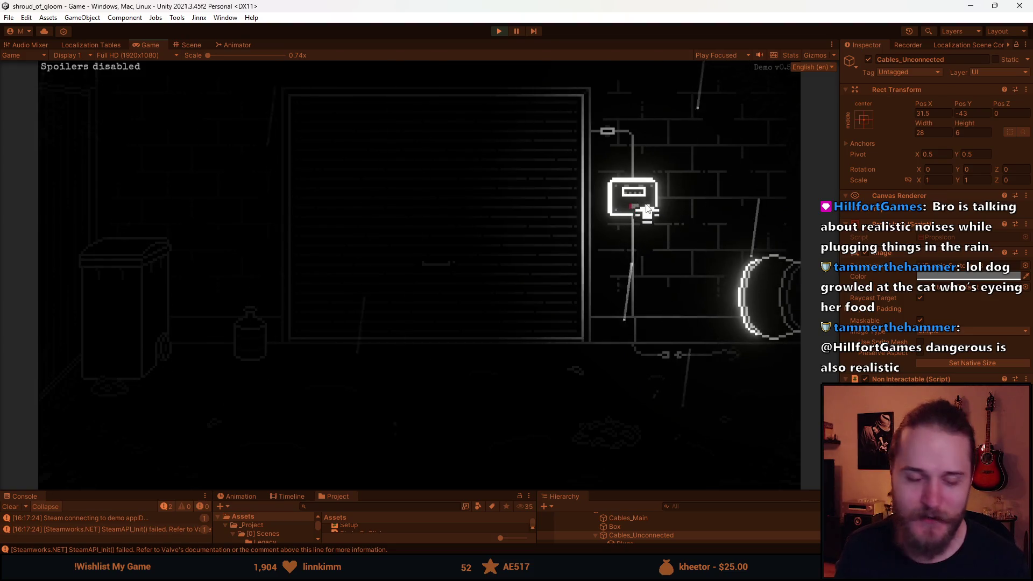
Step: Preview the electrical box close-up, then walk four rooms to the right
{"action": "left_click", "coordinate": [631, 196]}
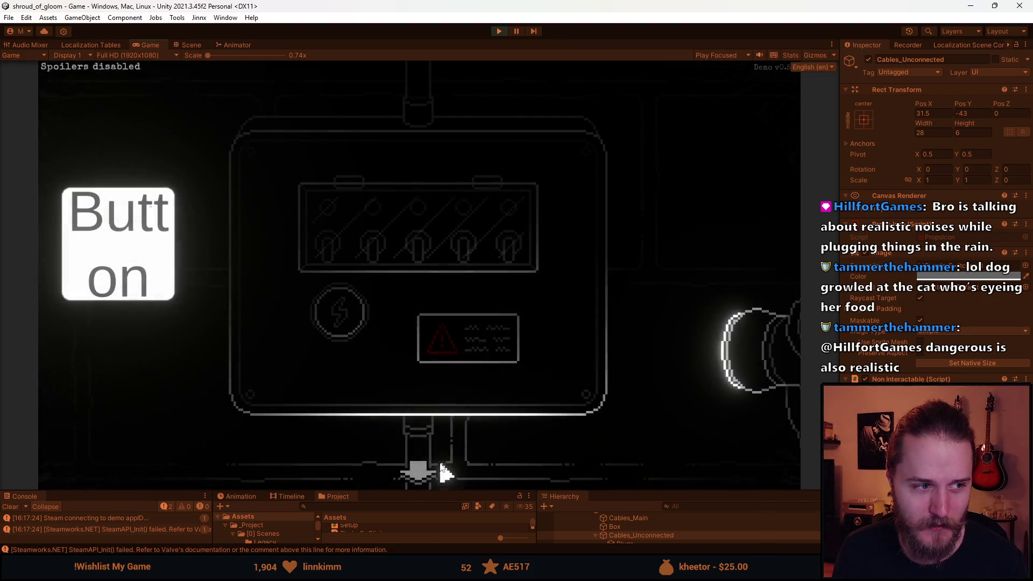
{"action": "left_click", "coordinate": [686, 379]}
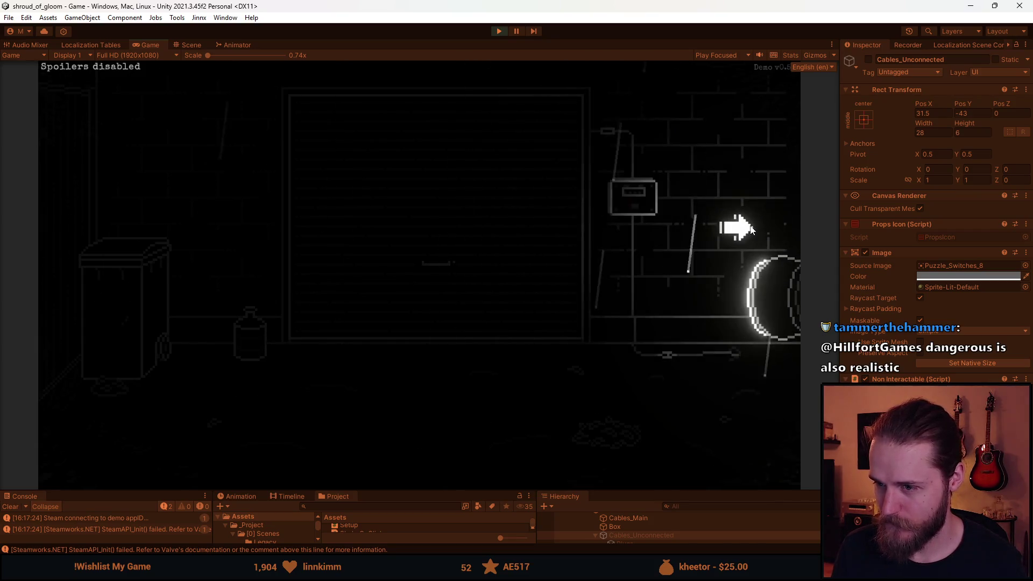
{"action": "left_click", "coordinate": [751, 230]}
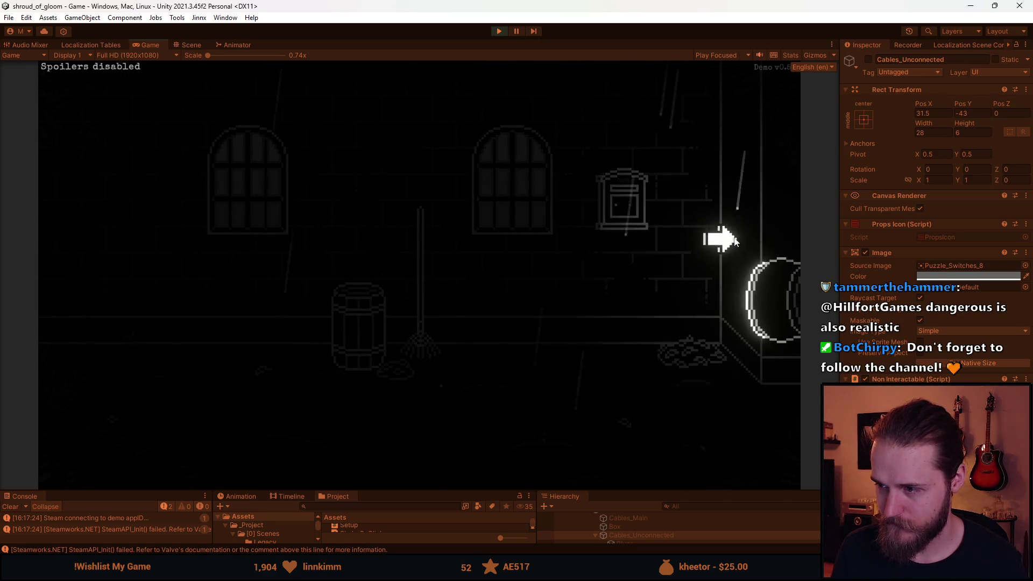
{"action": "left_click", "coordinate": [700, 254]}
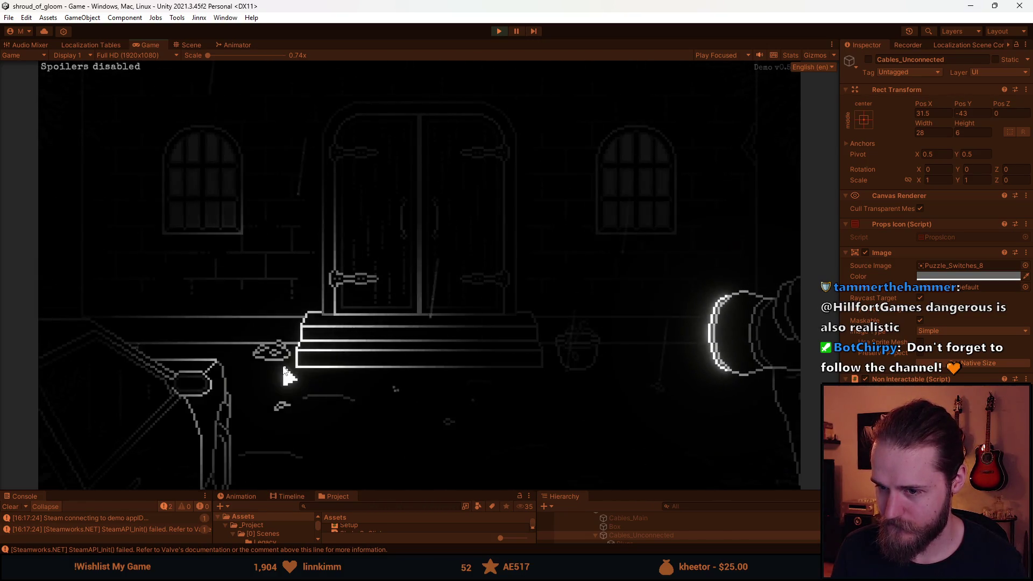
{"action": "left_click", "coordinate": [738, 272]}
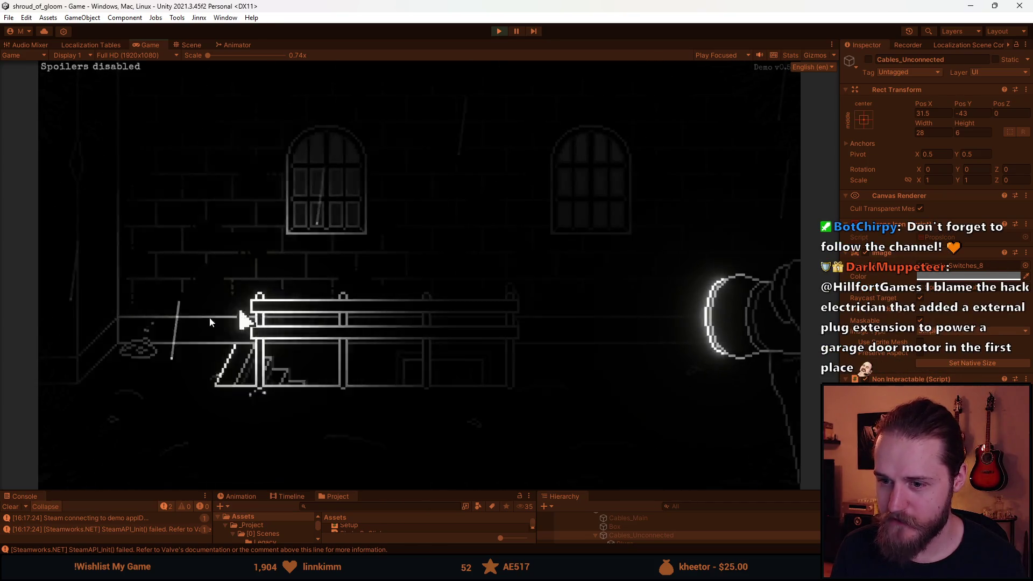
{"action": "left_click", "coordinate": [702, 237]}
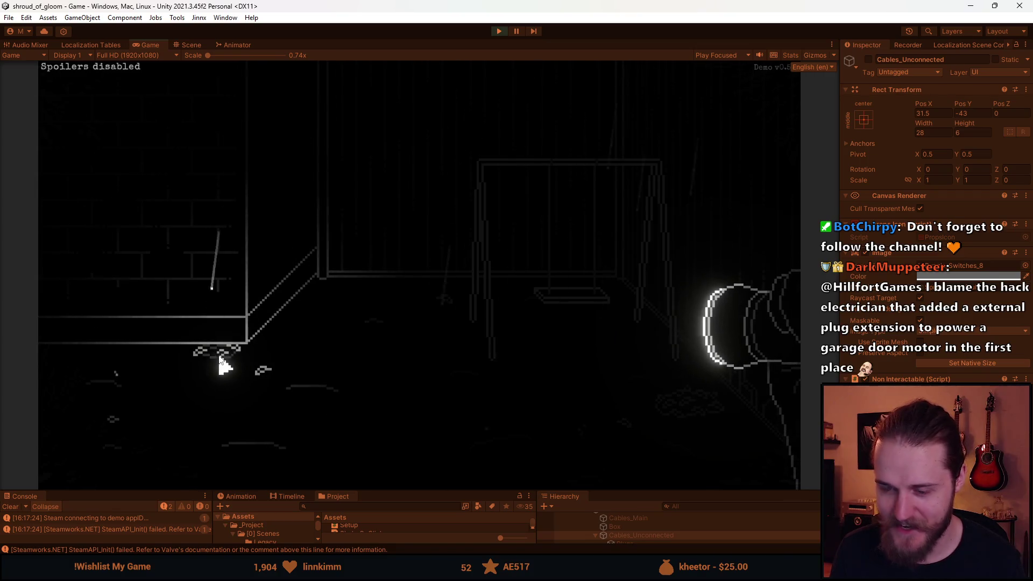
Step: Walk three rooms back left to the garage and open the junction box close-up
{"action": "left_click", "coordinate": [63, 327]}
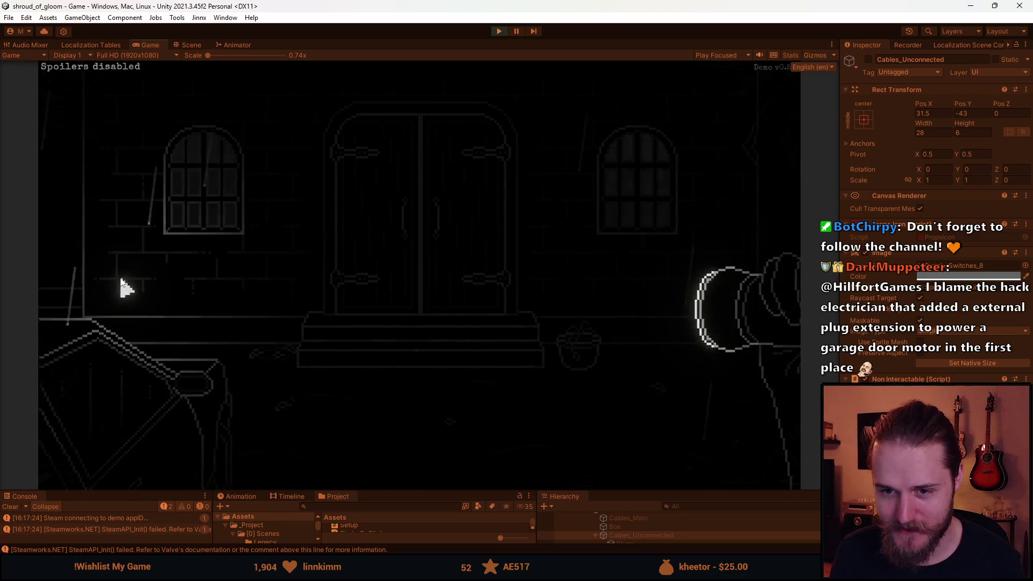
{"action": "left_click", "coordinate": [127, 288]}
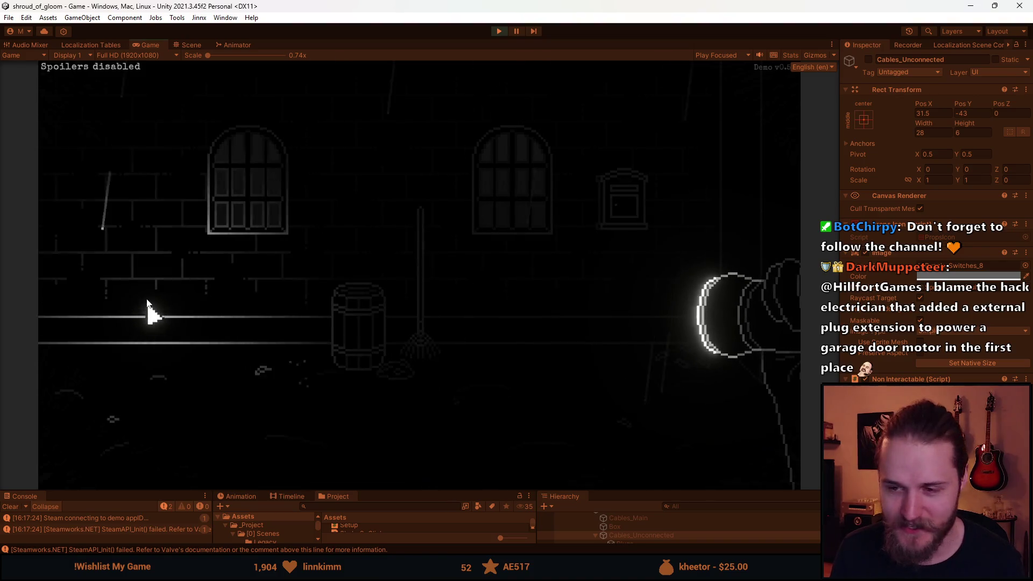
{"action": "left_click", "coordinate": [90, 280]}
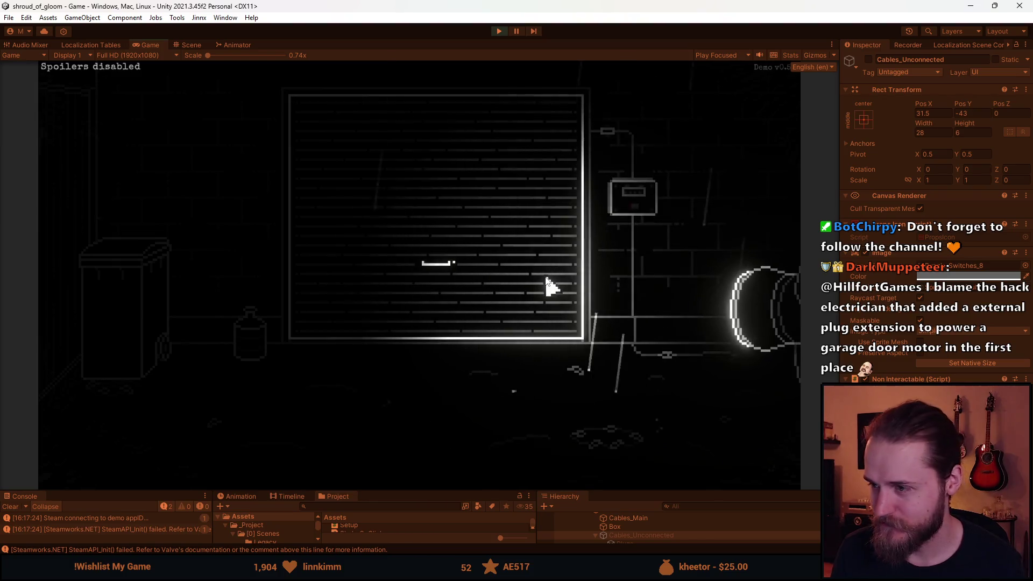
{"action": "left_click", "coordinate": [631, 204]}
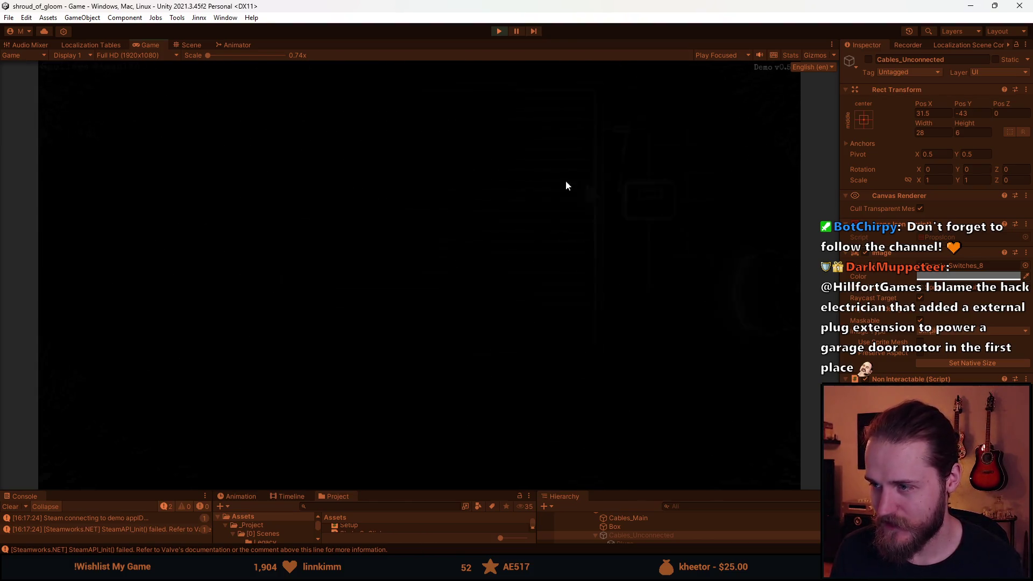
Step: Lift the junction box cover, flip the fifth, first and fourth switches, then leave and stop Play mode
{"action": "left_click", "coordinate": [354, 250]}
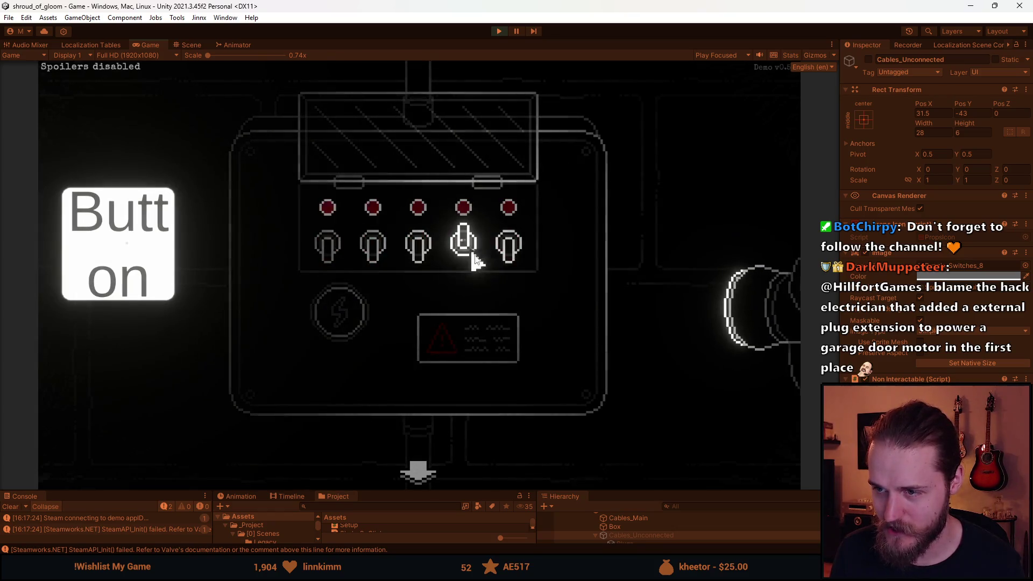
{"action": "left_click", "coordinate": [508, 245]}
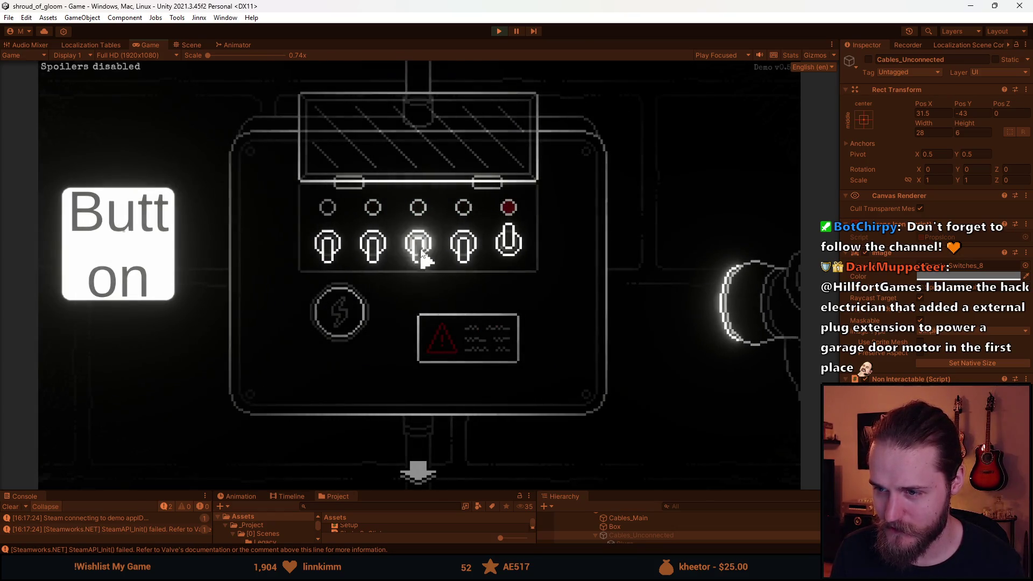
{"action": "left_click", "coordinate": [329, 244]}
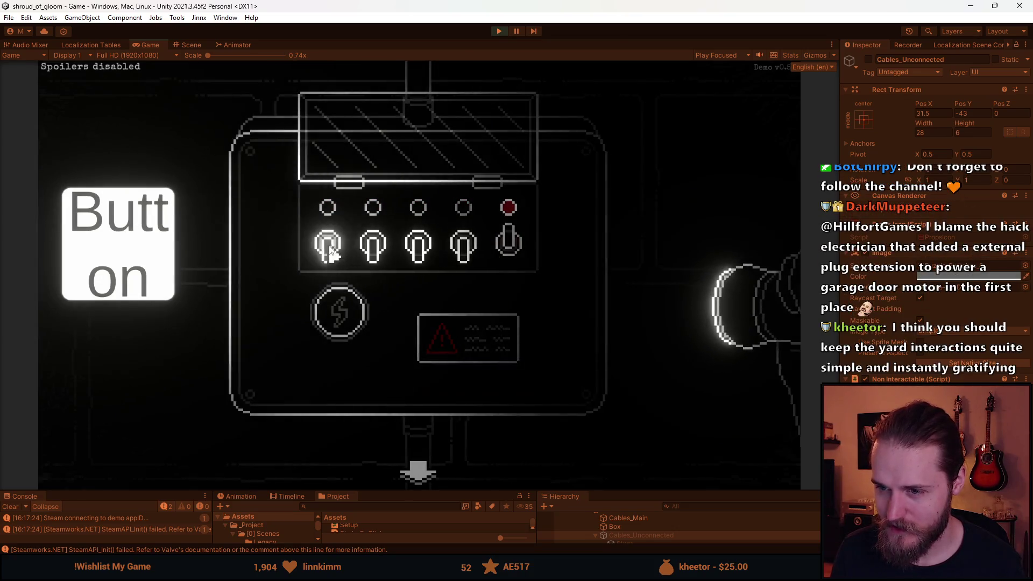
{"action": "left_click", "coordinate": [458, 269]}
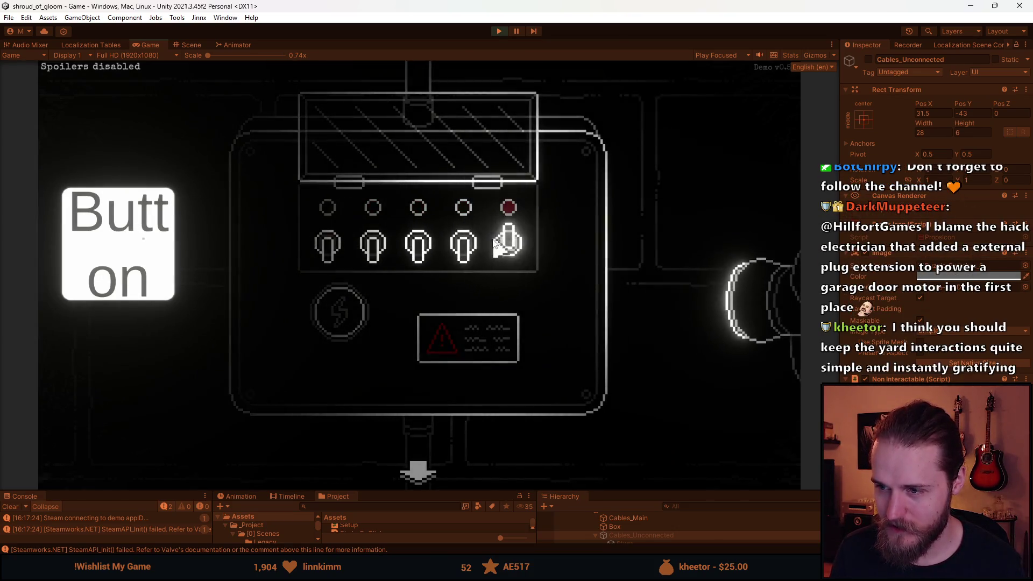
{"action": "left_click", "coordinate": [417, 472]}
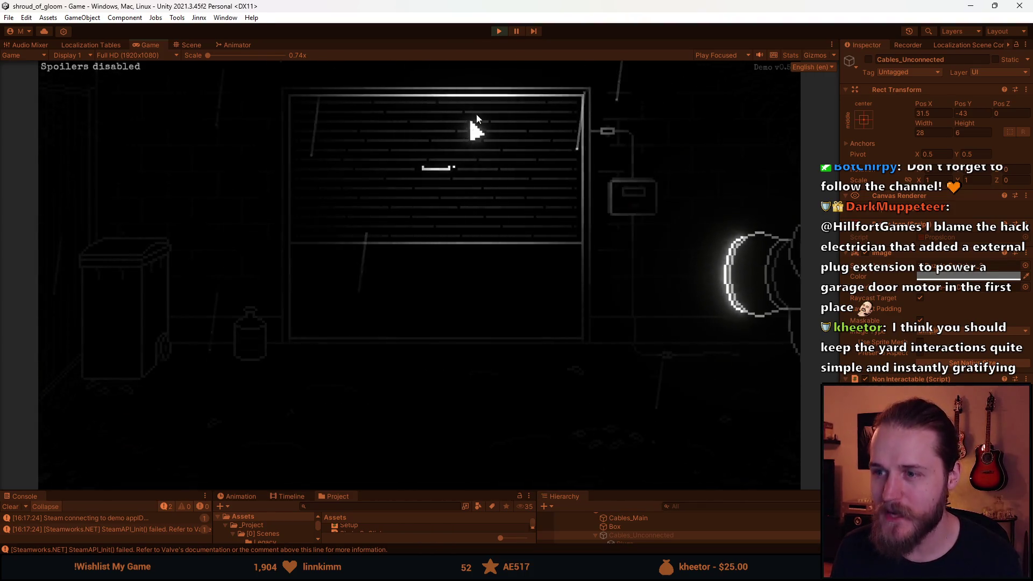
{"action": "left_click", "coordinate": [502, 31]}
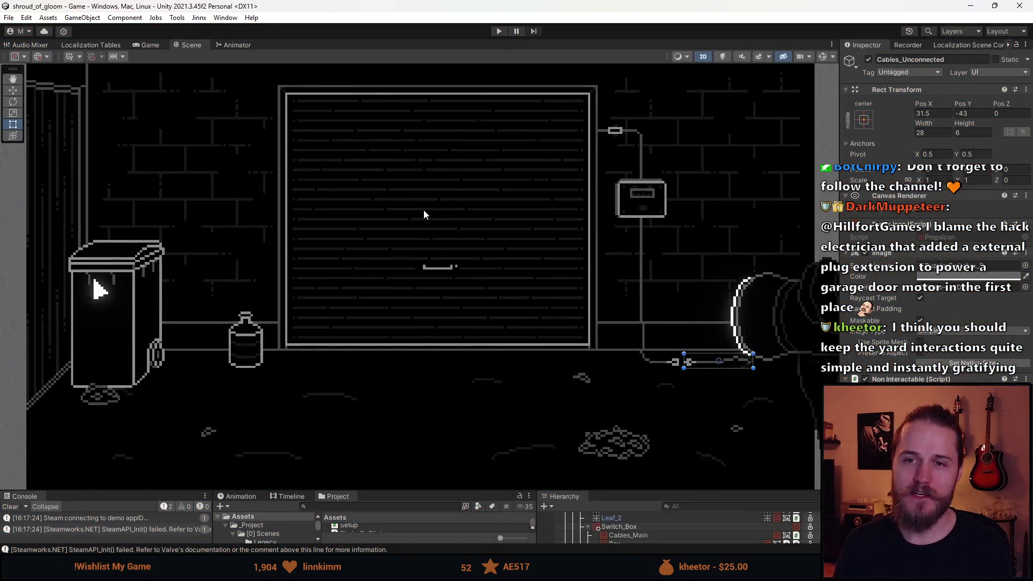